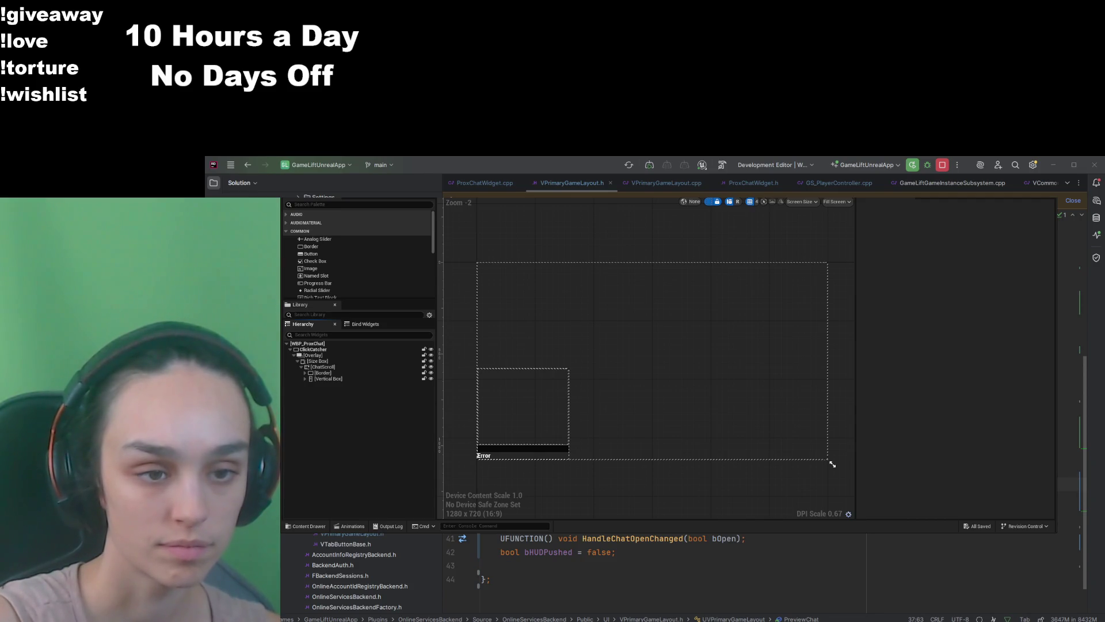
# Step: Expand the Border to check ChatLines, then select ChatScroll to view its Scroll Box details
pyautogui.click(305, 373)
pyautogui.click(314, 380)
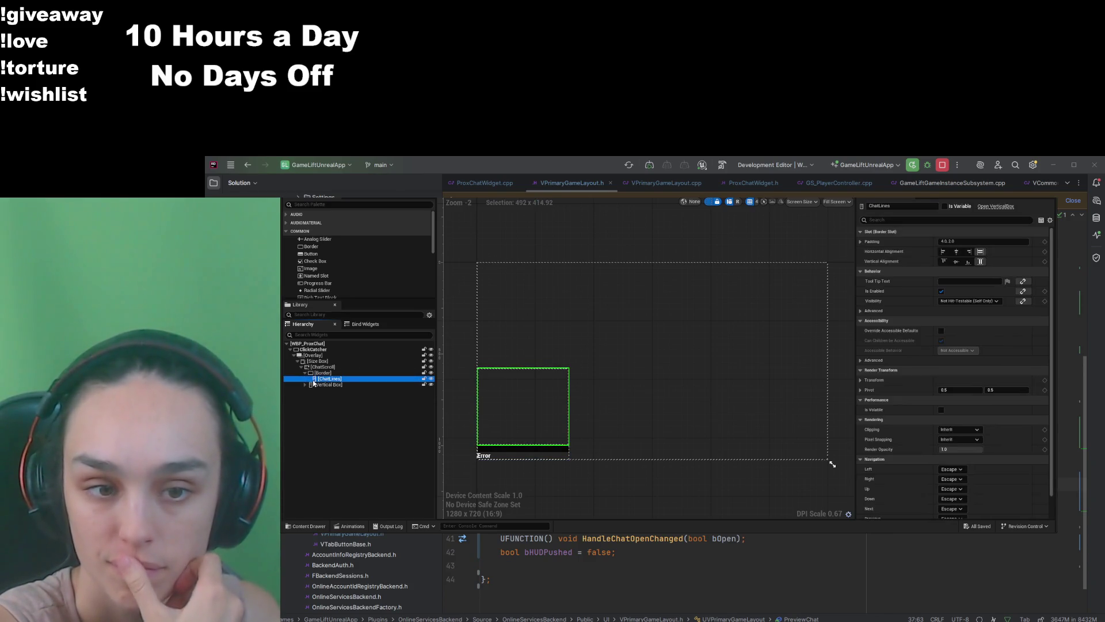
pyautogui.press('Left')
pyautogui.press('Left')
pyautogui.press('Left')
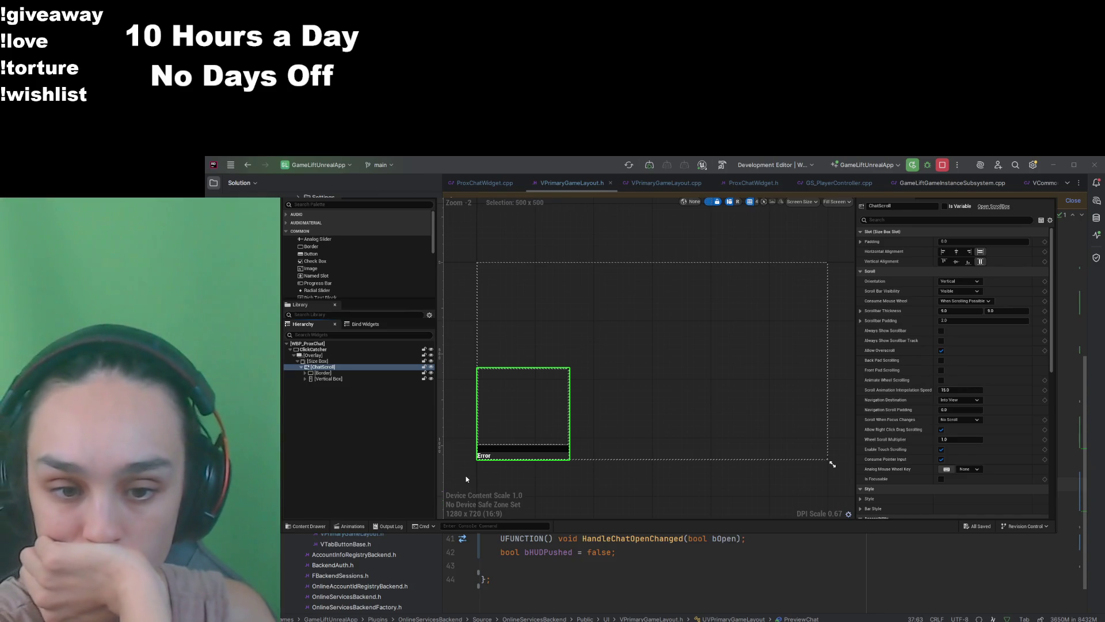
# Step: Move the Border out to the Overlay and back into ChatScroll above the Vertical Box
pyautogui.click(321, 372)
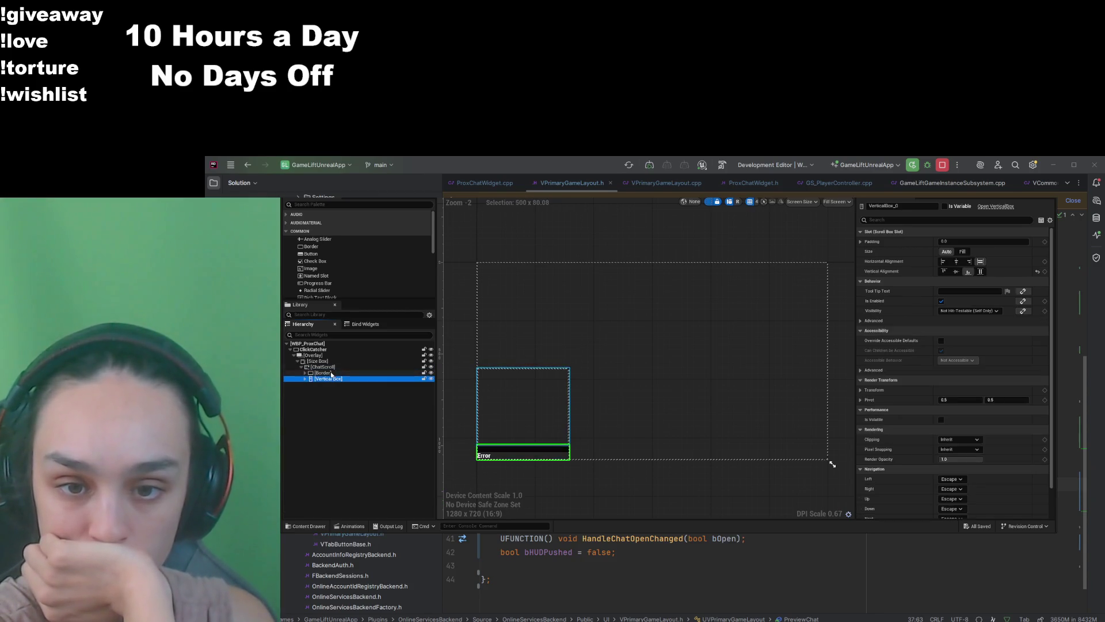
pyautogui.moveTo(336, 366); pyautogui.dragTo(335, 364)
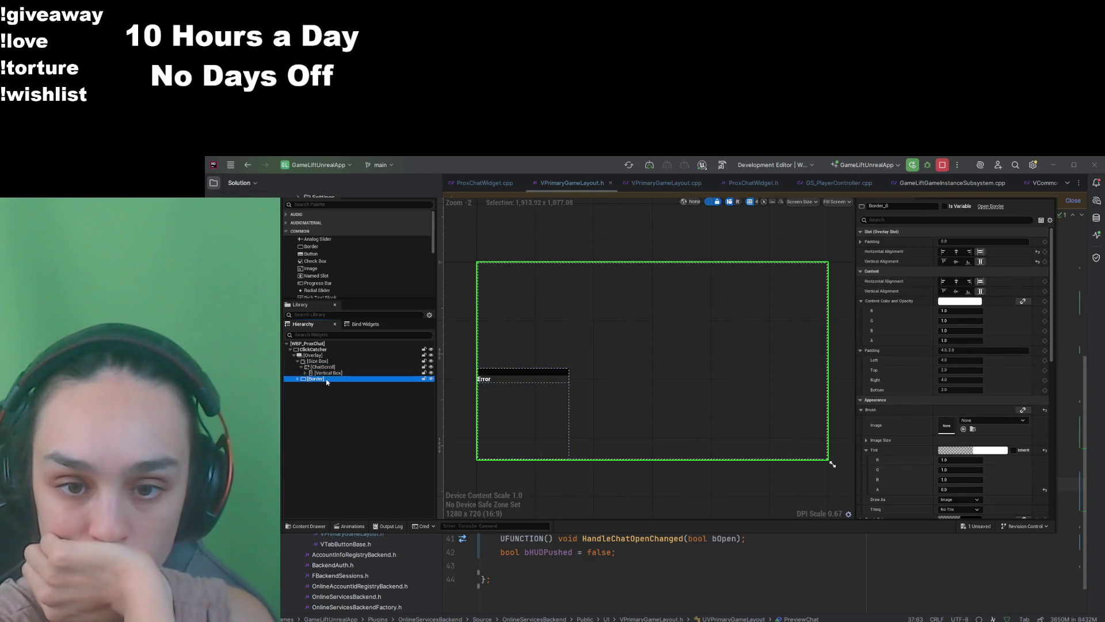
pyautogui.click(305, 372)
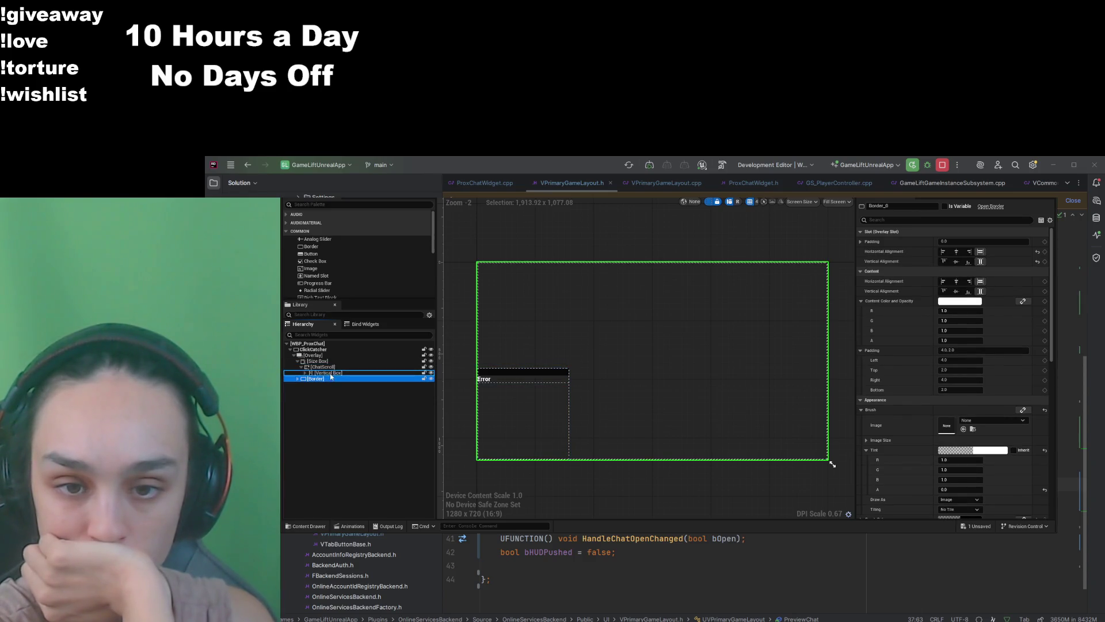
pyautogui.moveTo(332, 372); pyautogui.dragTo(333, 374)
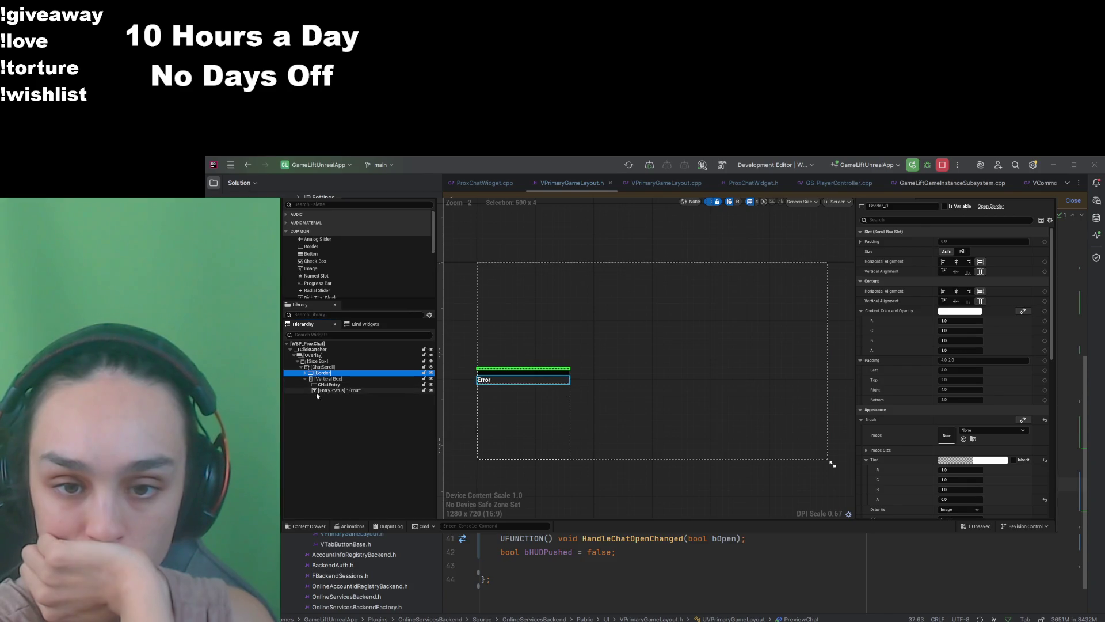
# Step: Inspect the EntryStatus 'Error' text, the Vertical Box and the Border's slot settings
pyautogui.click(315, 391)
pyautogui.click(305, 378)
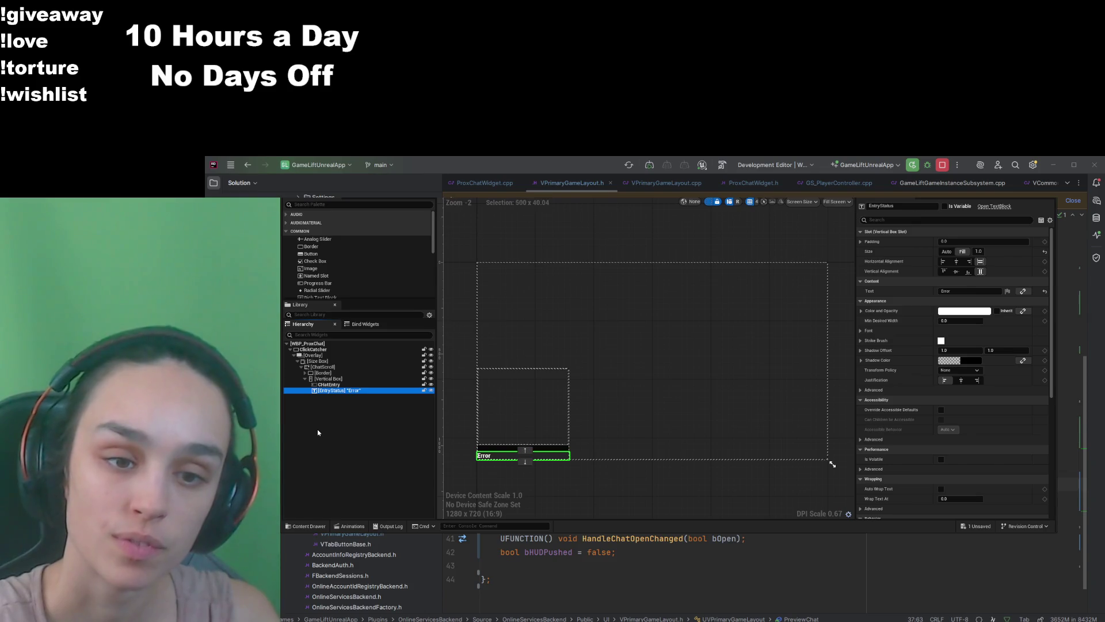
pyautogui.click(317, 391)
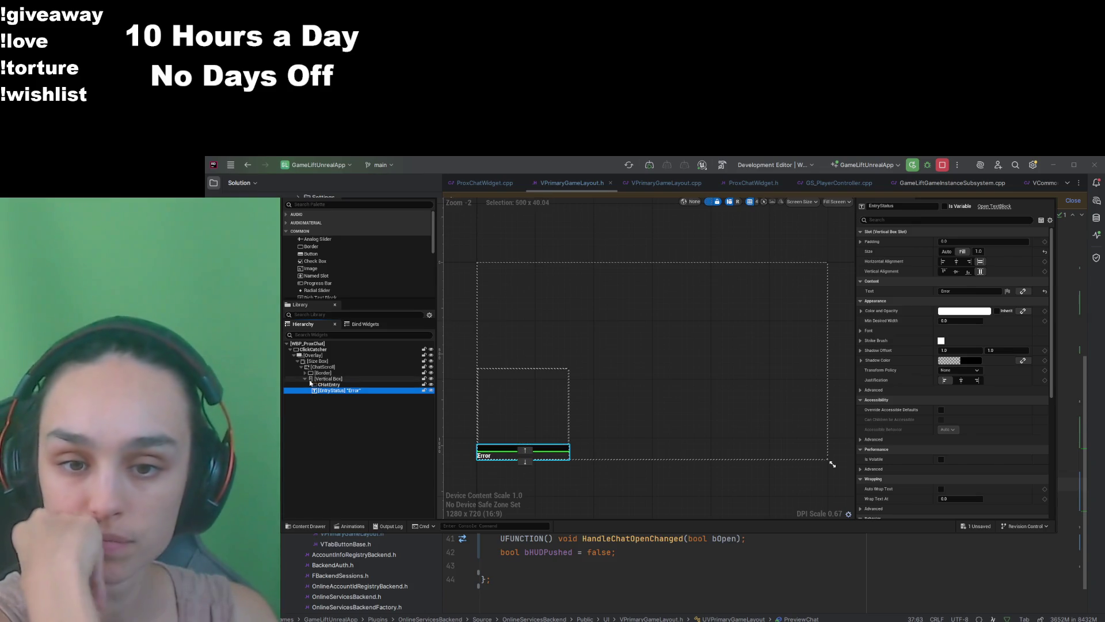
pyautogui.click(305, 379)
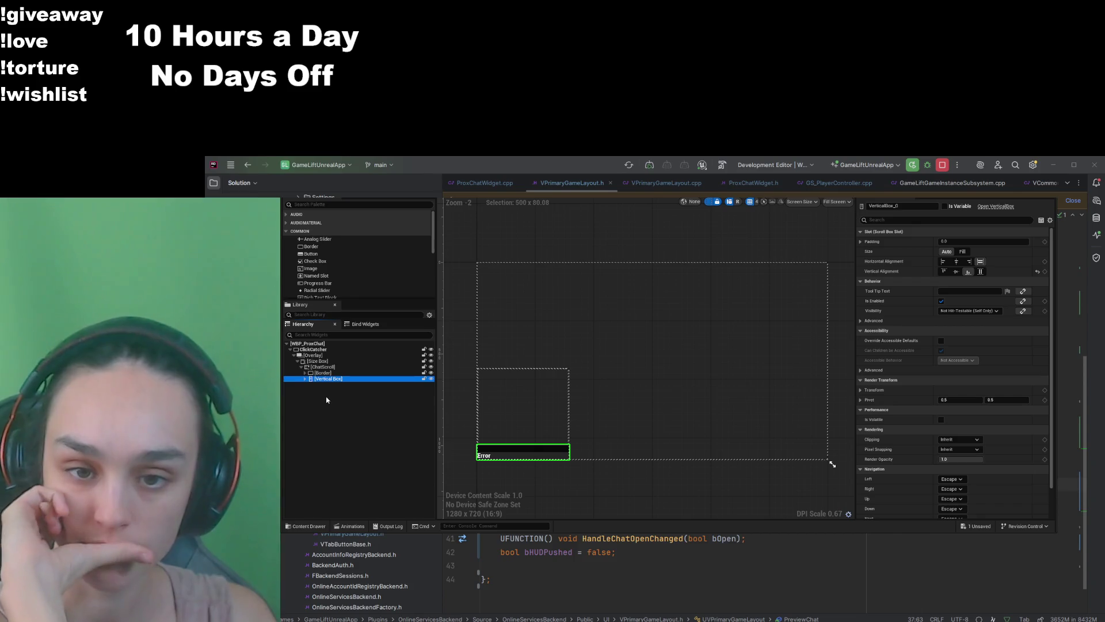
pyautogui.click(324, 373)
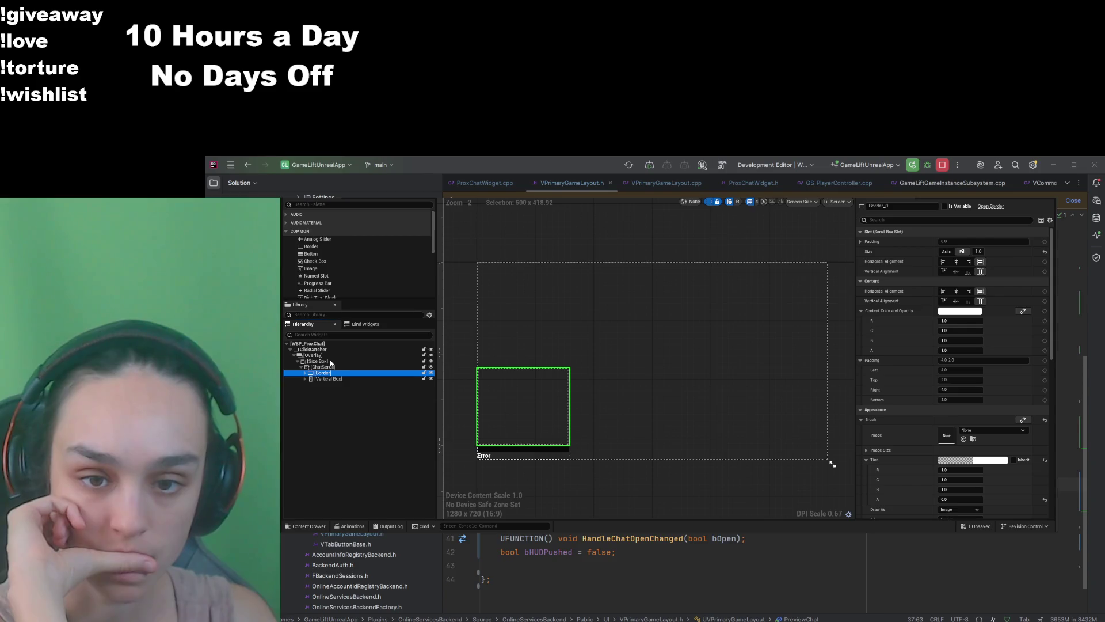
# Step: Give ChatScroll Bottom vertical alignment in Details, then return to the level editor
pyautogui.doubleClick(329, 373)
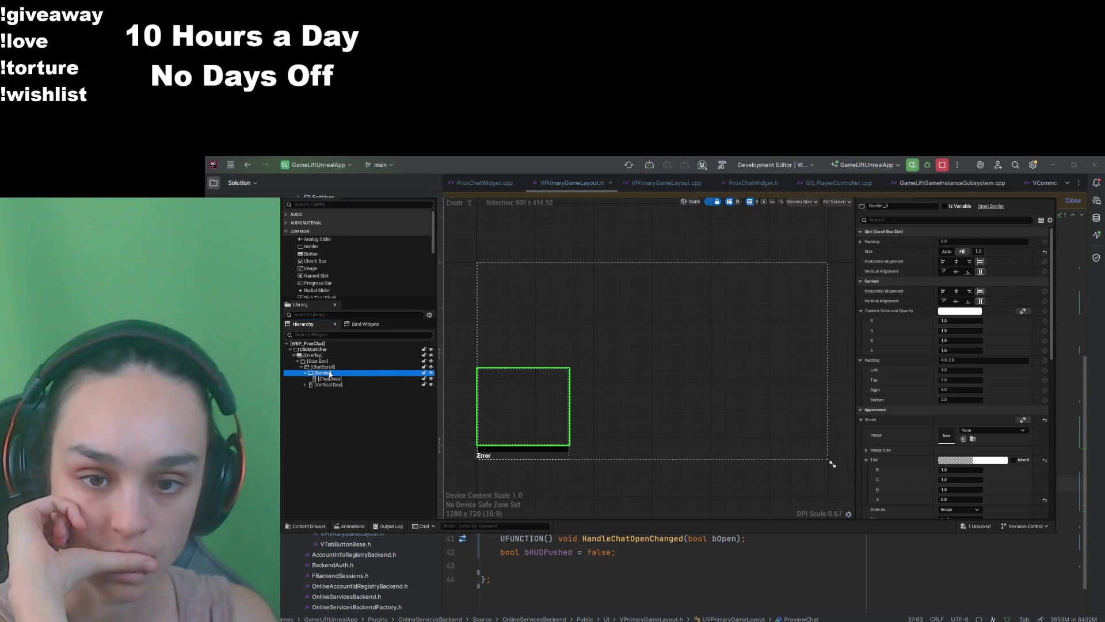
pyautogui.click(341, 369)
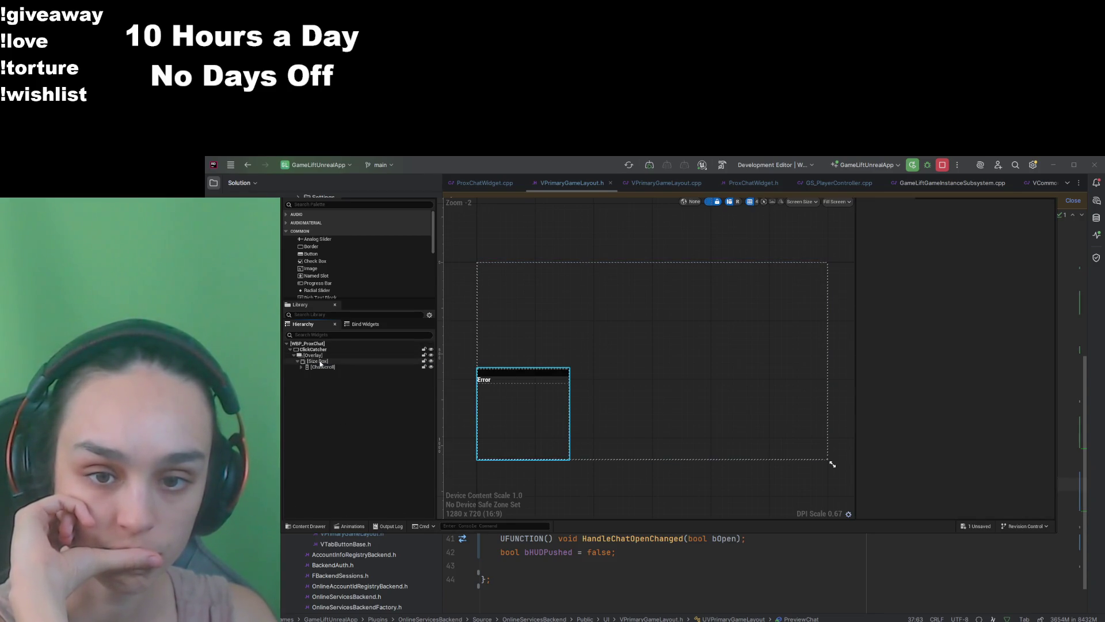
pyautogui.click(302, 367)
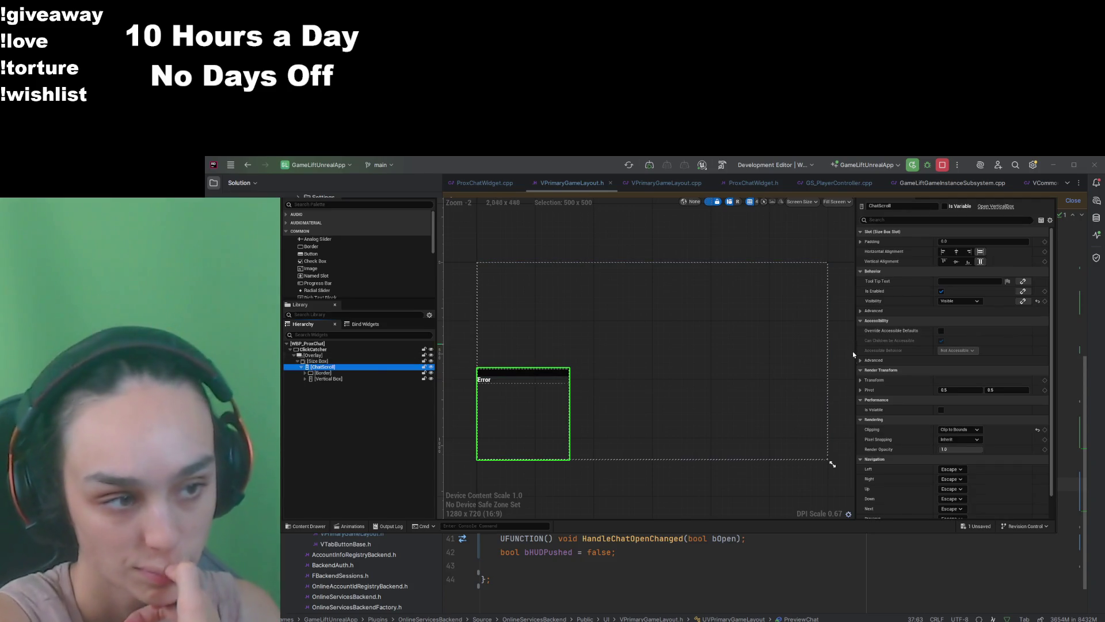
pyautogui.click(967, 262)
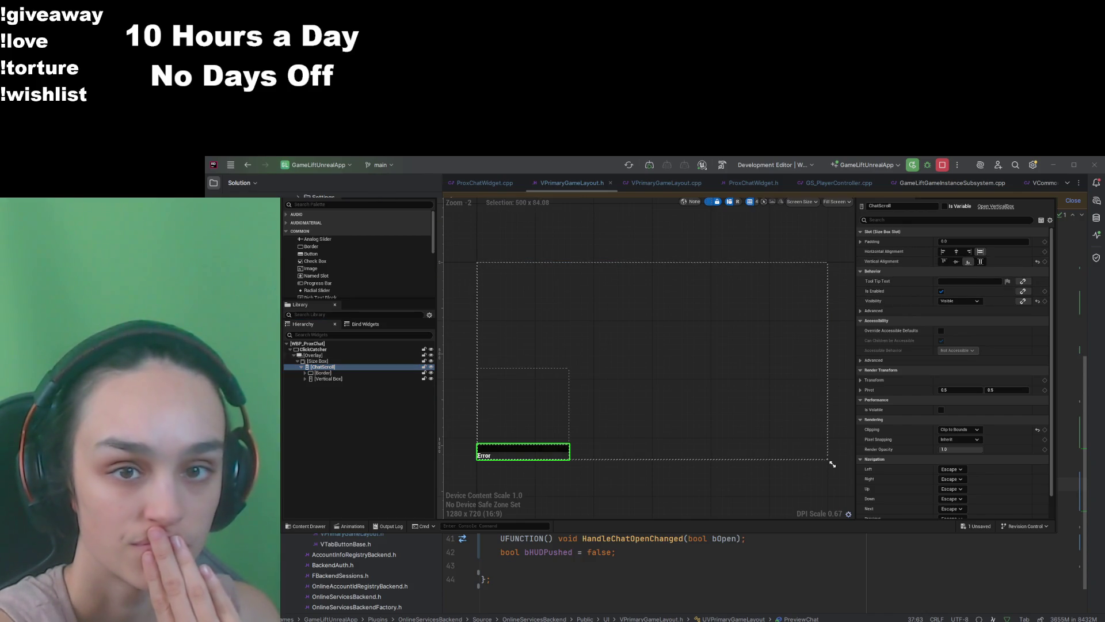
pyautogui.click(305, 373)
pyautogui.hotkey('alt', 'Tab')
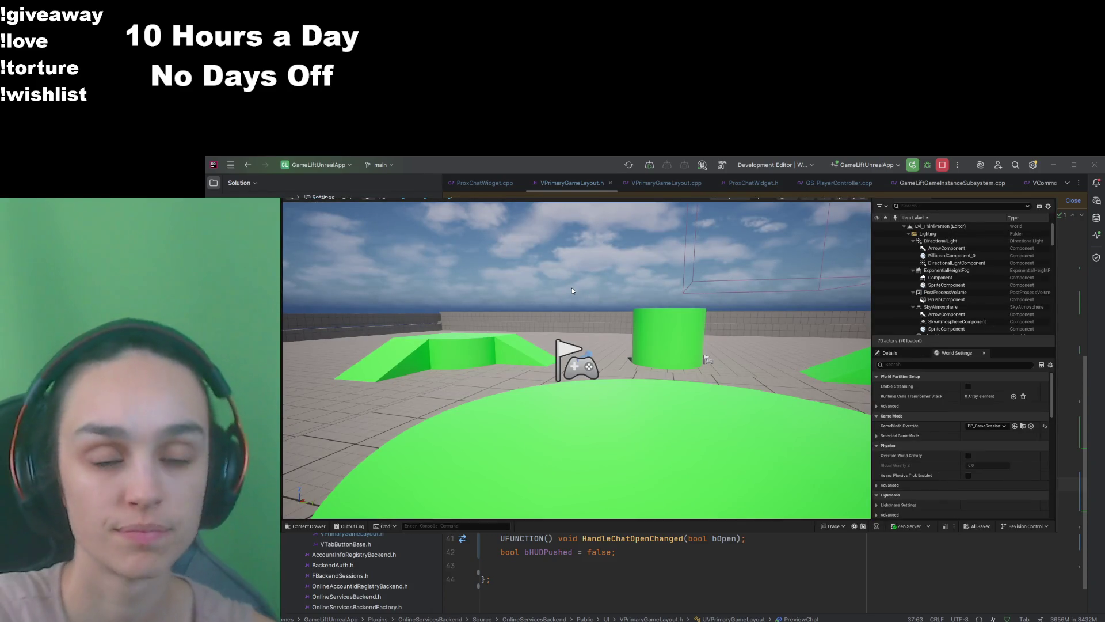
# Step: Start Play in Editor with Alt+P, then end that session with Escape
pyautogui.hotkey('alt', 'p')
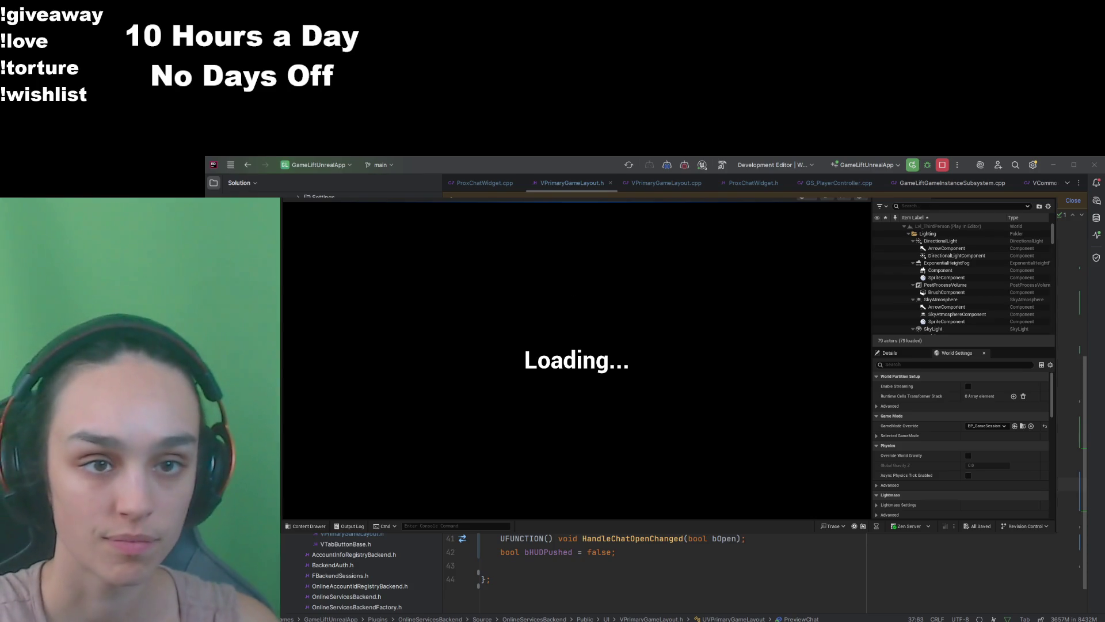
pyautogui.press('Escape')
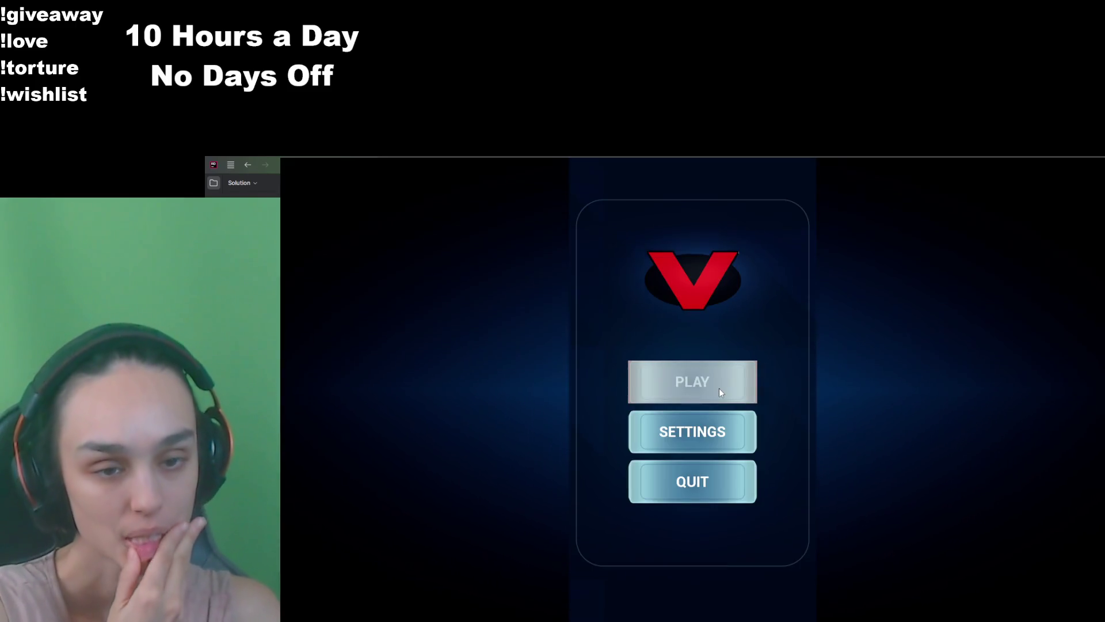
# Step: Start a match and send chat messages 1 through 11 to test the chat stacking
pyautogui.click(719, 389)
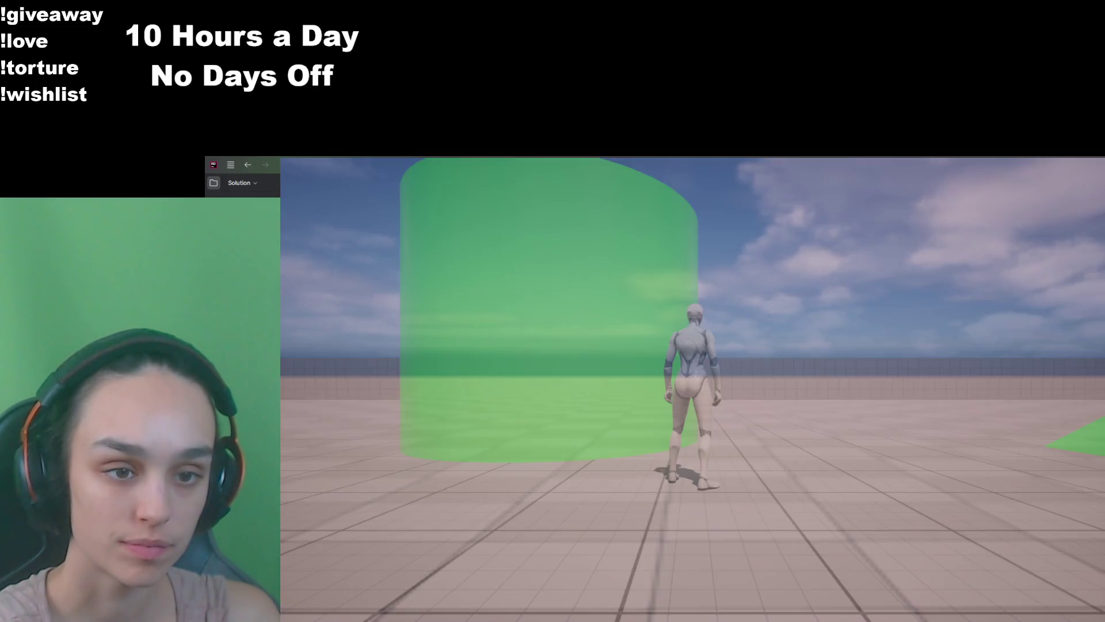
pyautogui.write('1')
pyautogui.press('Return')
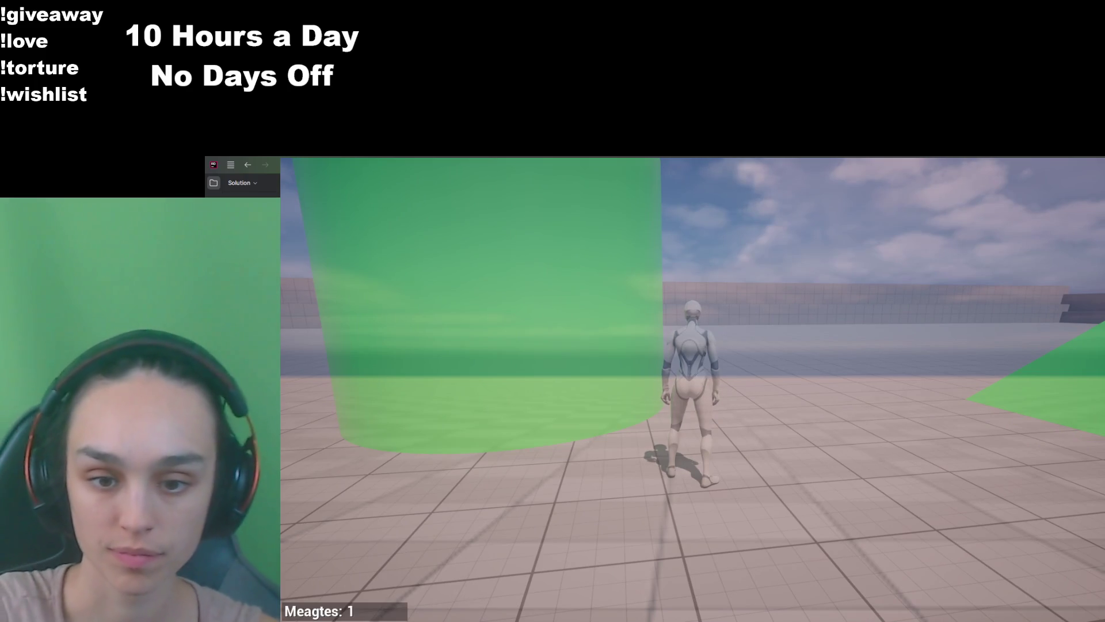
pyautogui.write('2')
pyautogui.press('Return')
pyautogui.press('Return')
pyautogui.write('3')
pyautogui.press('Return')
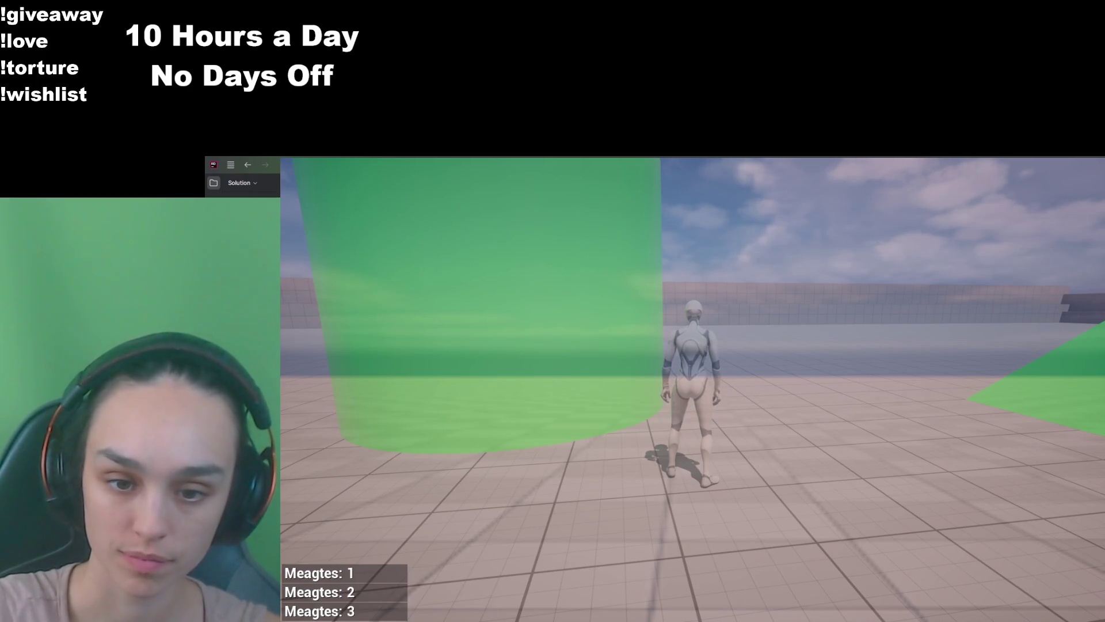
pyautogui.press('Return')
pyautogui.write('4')
pyautogui.press('Return')
pyautogui.press('Return')
pyautogui.write('5')
pyautogui.press('Return')
pyautogui.press('Return')
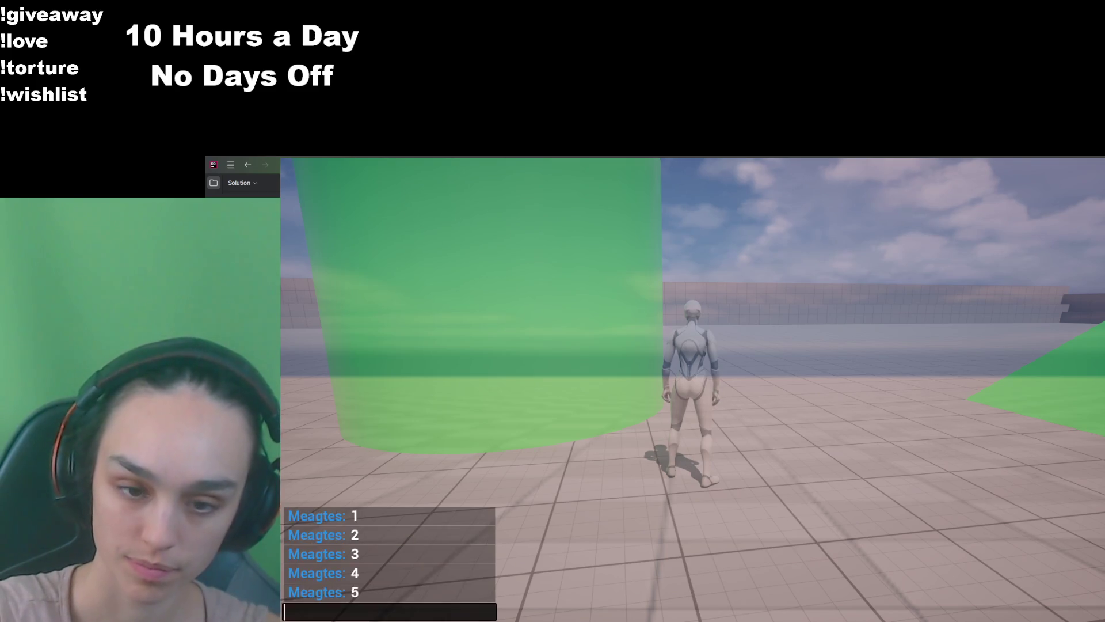
pyautogui.write('6')
pyautogui.press('Return')
pyautogui.press('Return')
pyautogui.write('7')
pyautogui.press('Return')
pyautogui.press('Return')
pyautogui.write('8')
pyautogui.press('Return')
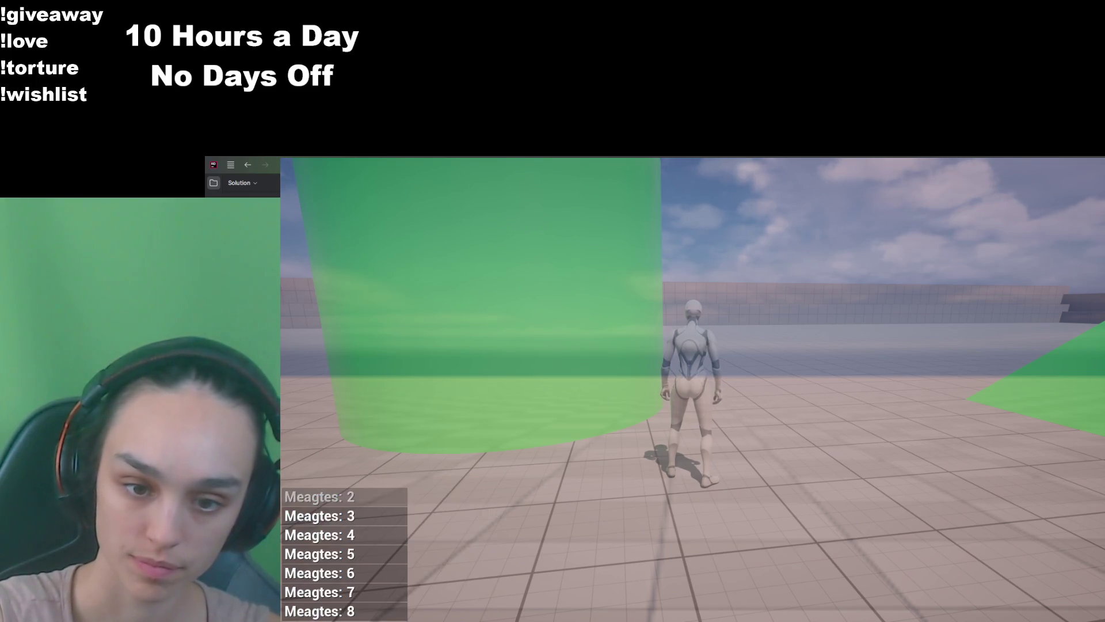
pyautogui.press('Return')
pyautogui.write('9')
pyautogui.press('Return')
pyautogui.press('Return')
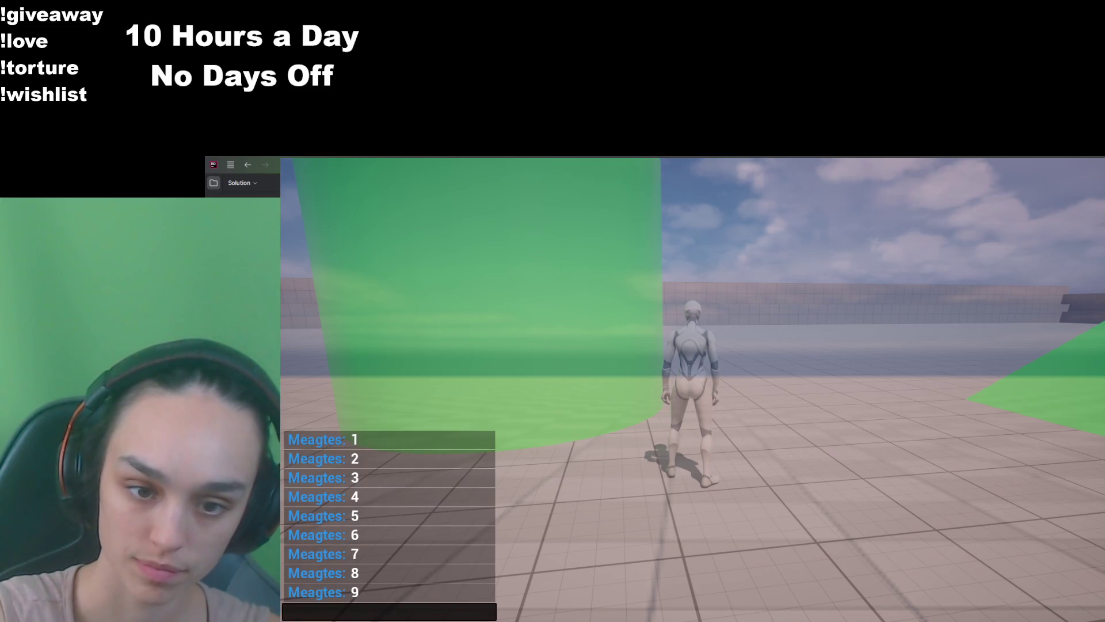
pyautogui.press('Return')
pyautogui.press('Return')
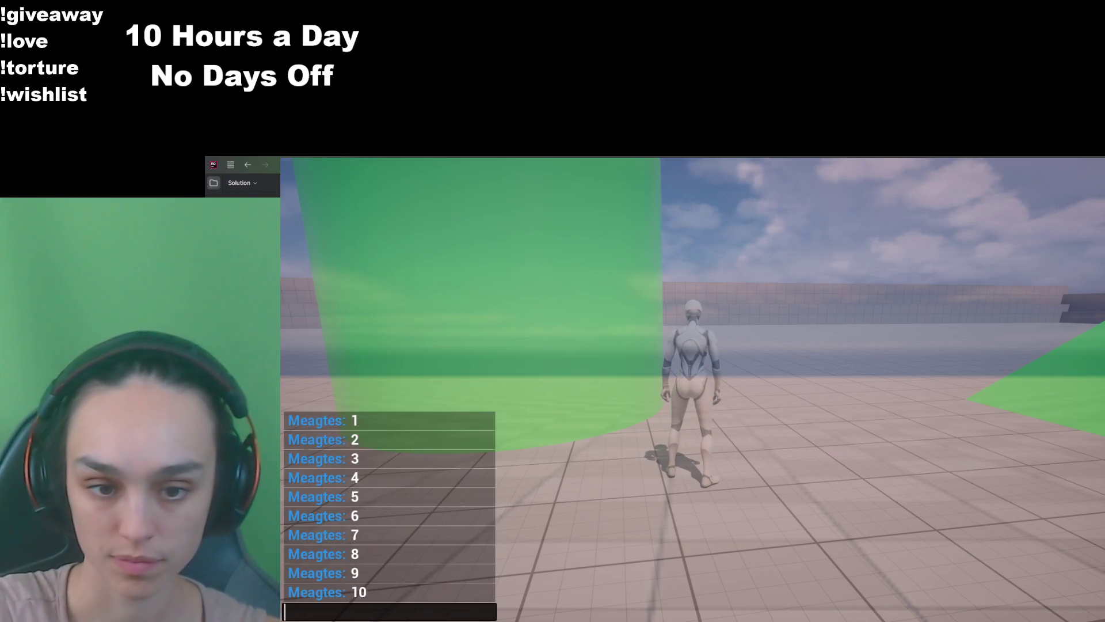
pyautogui.write('11')
pyautogui.press('Return')
pyautogui.press('Return')
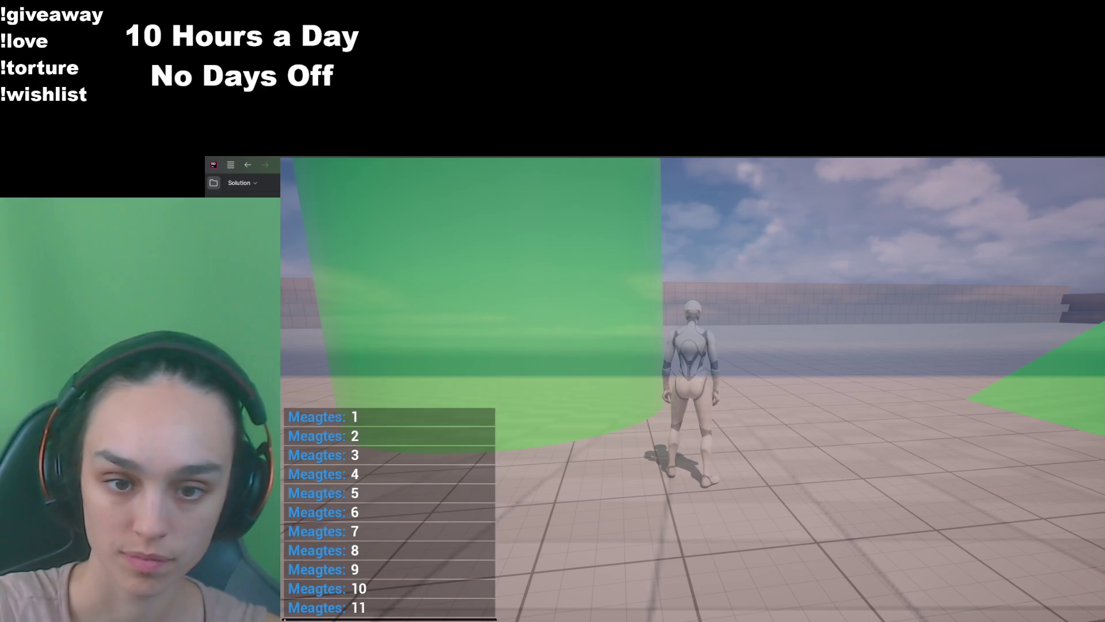
# Step: Reopen the chat to view the full history, then stop the play session from the pause menu
pyautogui.press('Return')
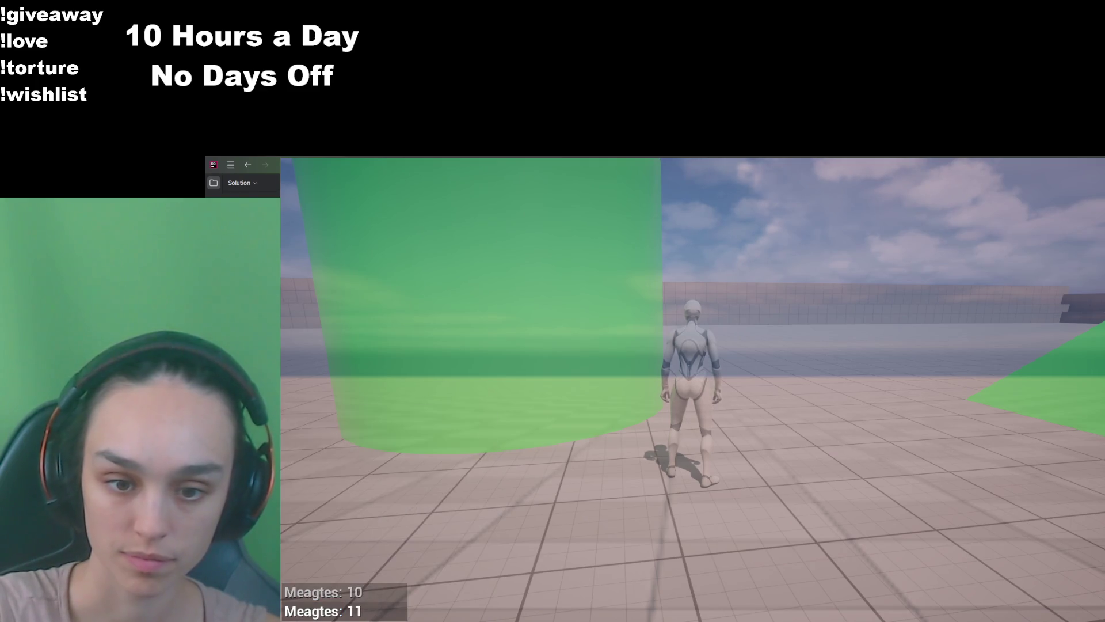
pyautogui.press('Return')
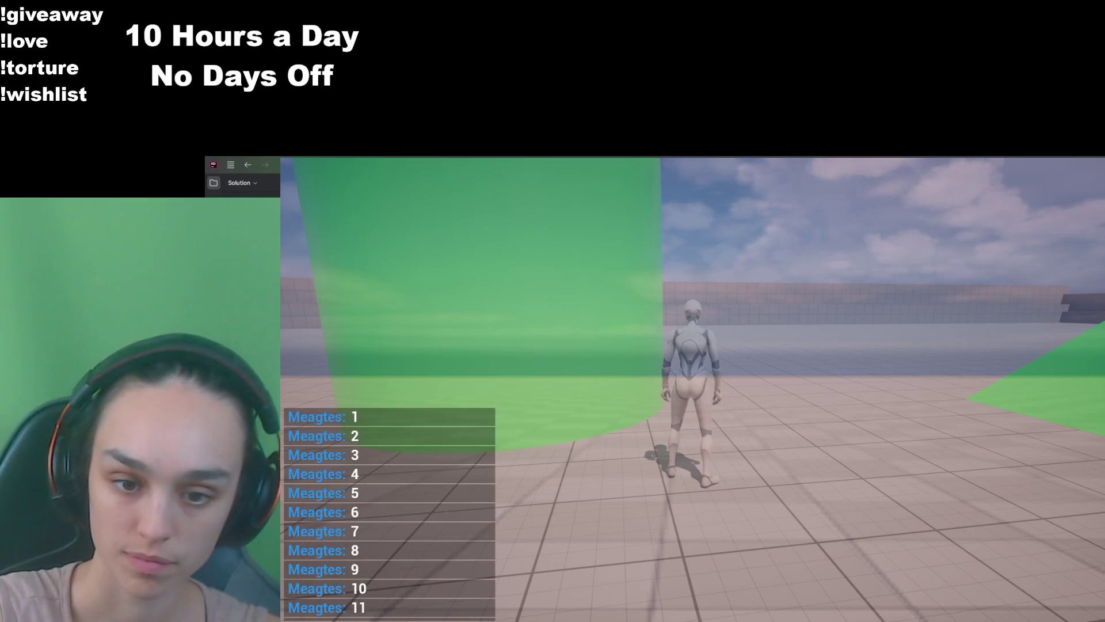
pyautogui.press('Escape')
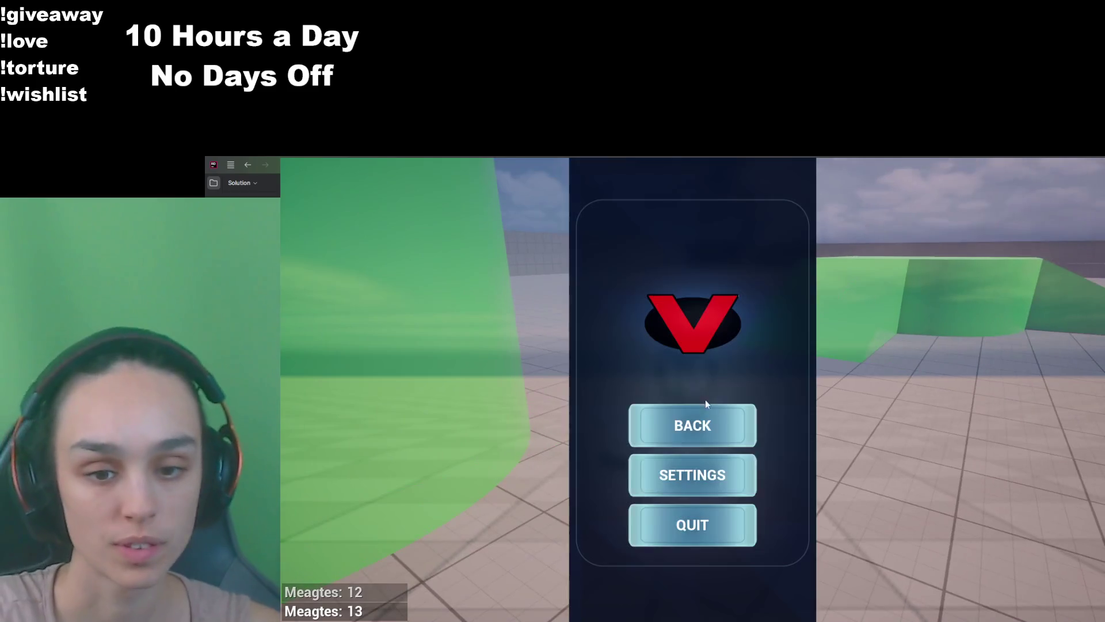
pyautogui.click(724, 524)
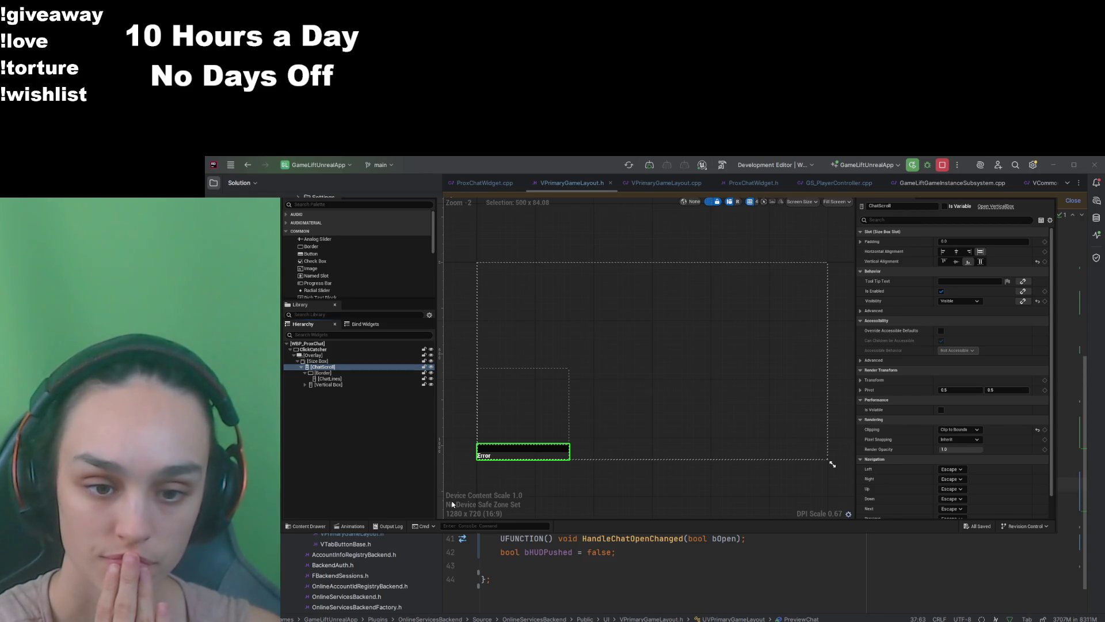
# Step: Set ChatScroll's Vertical Alignment to Fill within the size box
pyautogui.click(454, 493)
pyautogui.click(338, 360)
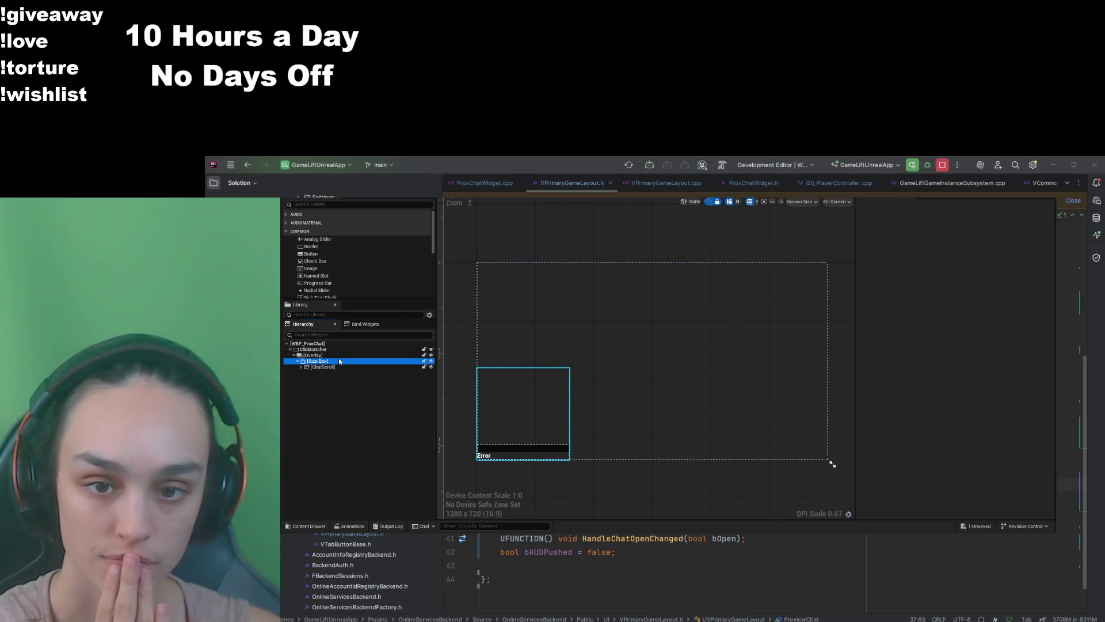
pyautogui.click(333, 367)
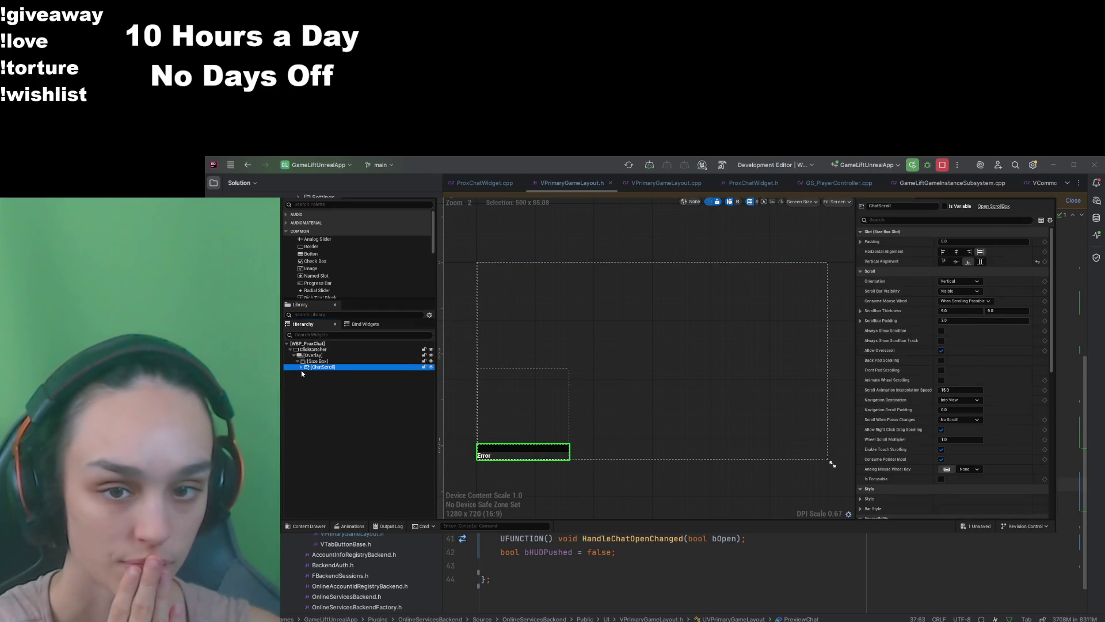
pyautogui.click(301, 366)
pyautogui.click(320, 367)
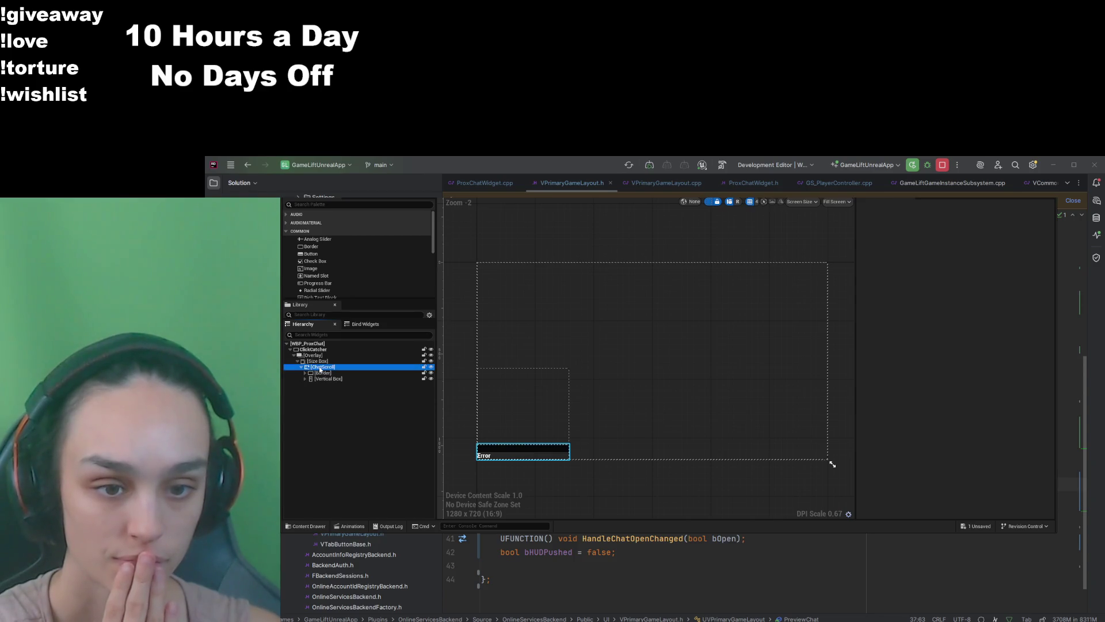
pyautogui.click(980, 261)
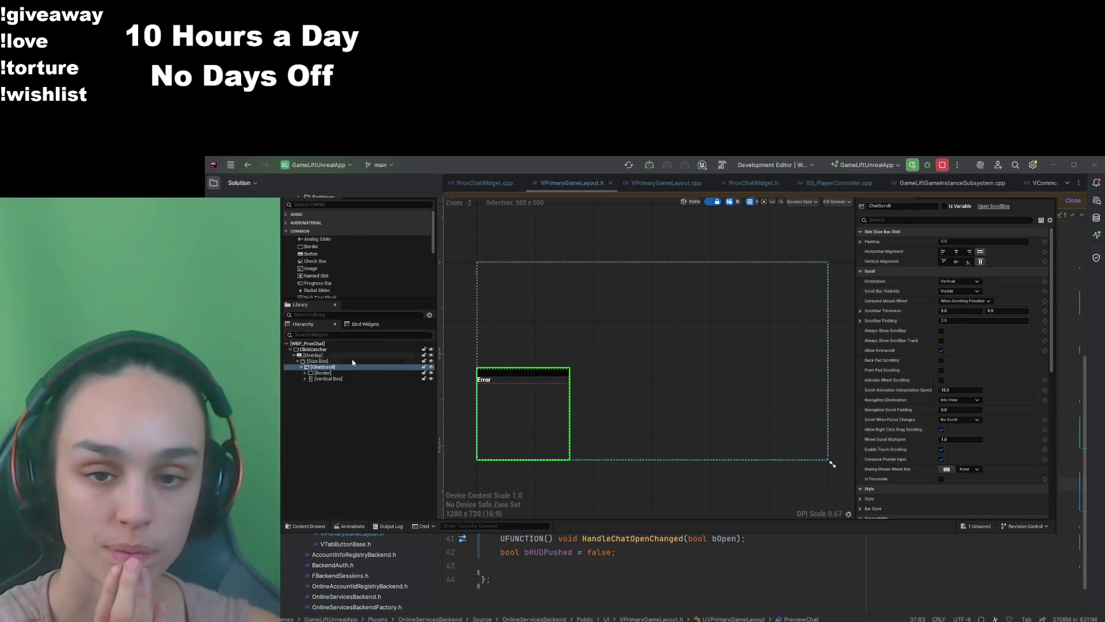
pyautogui.click(350, 441)
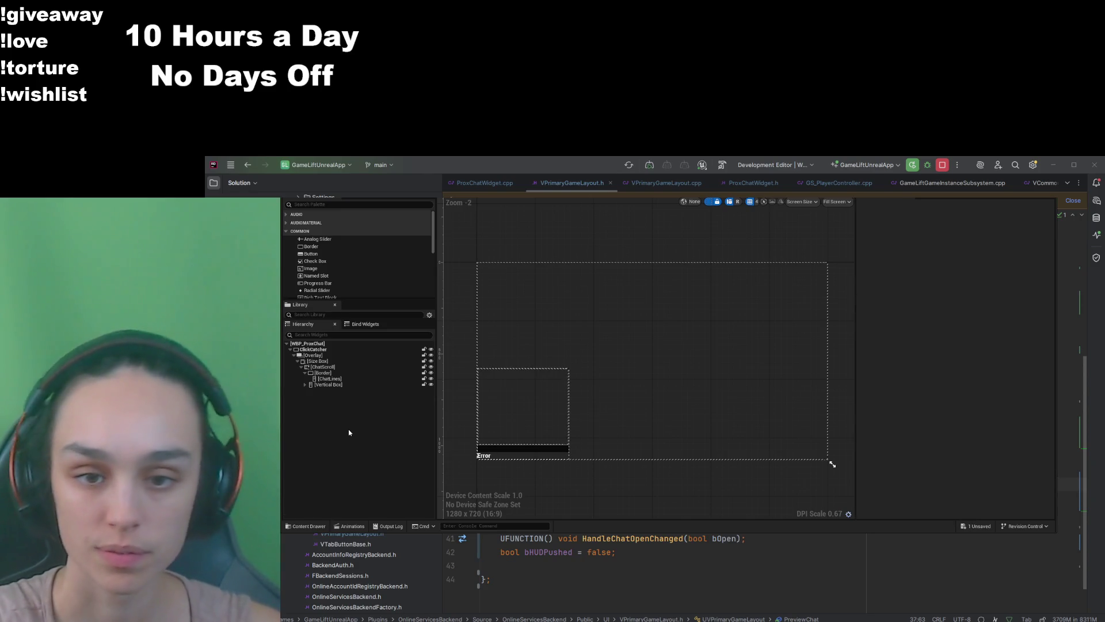
# Step: Set ChatScroll's Scroll Bar Visibility to Hidden and save WBP_ProxChat
pyautogui.click(326, 366)
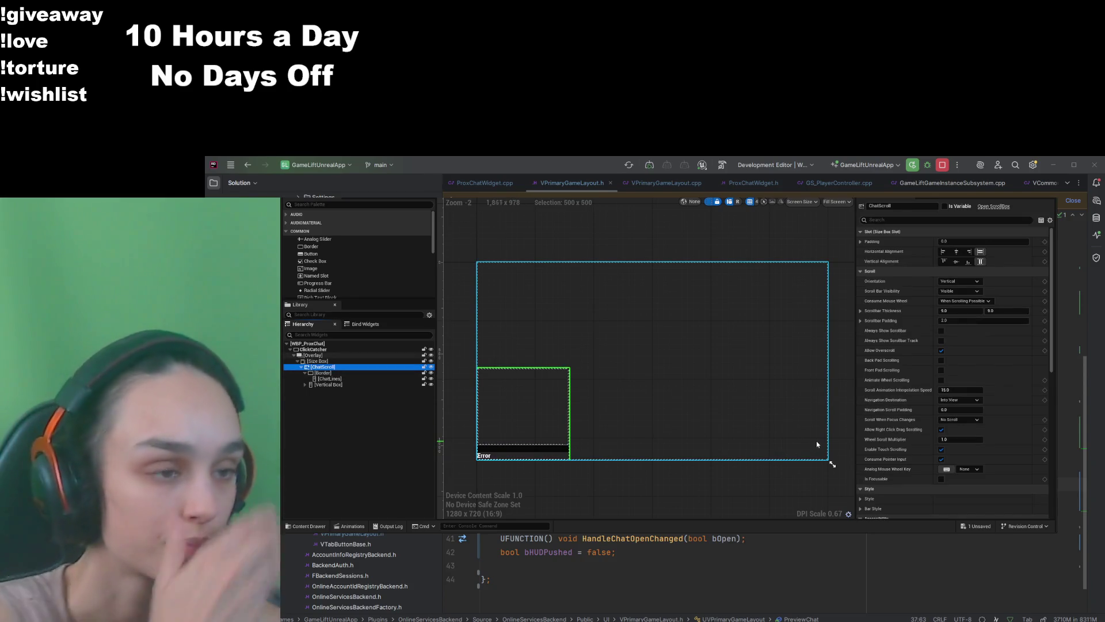
pyautogui.click(968, 299)
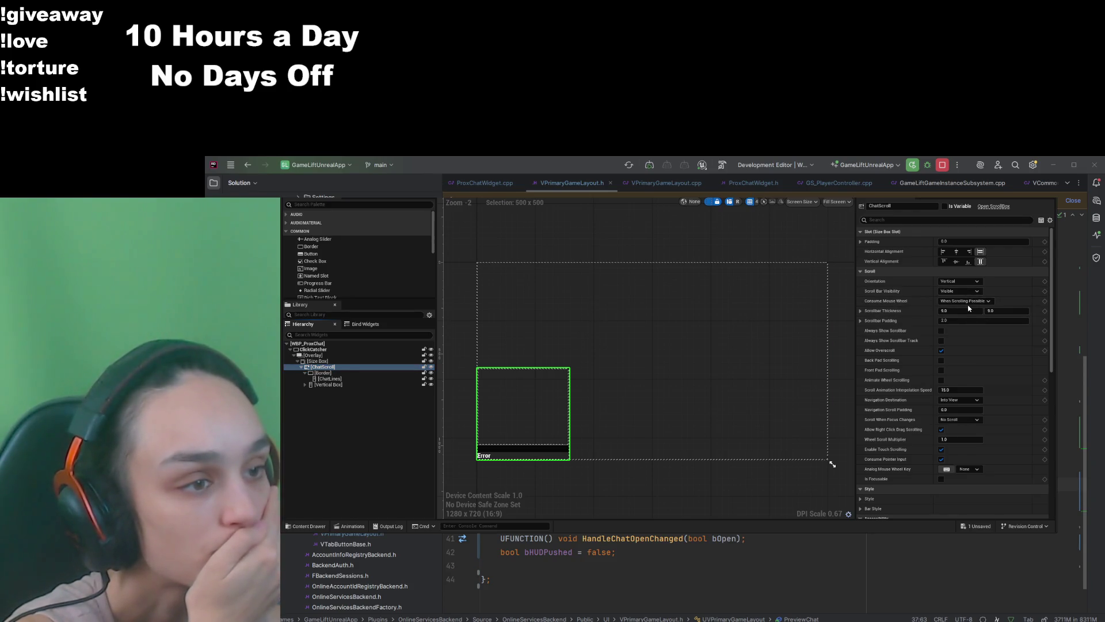
pyautogui.click(960, 290)
pyautogui.click(967, 302)
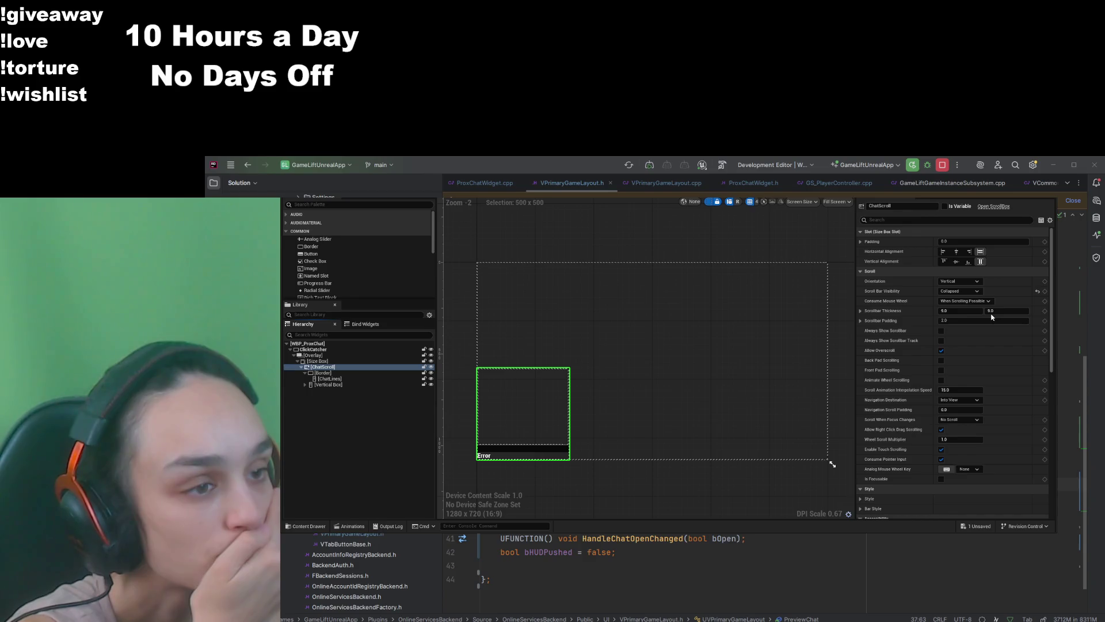
pyautogui.hotkey('ctrl', 'z')
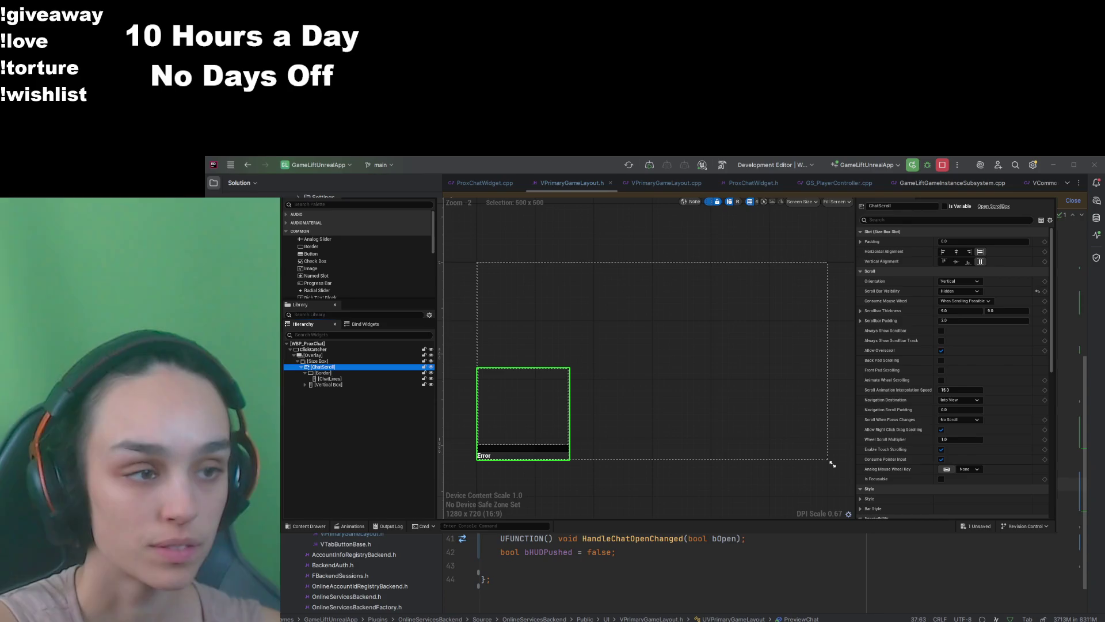
pyautogui.hotkey('ctrl', 's')
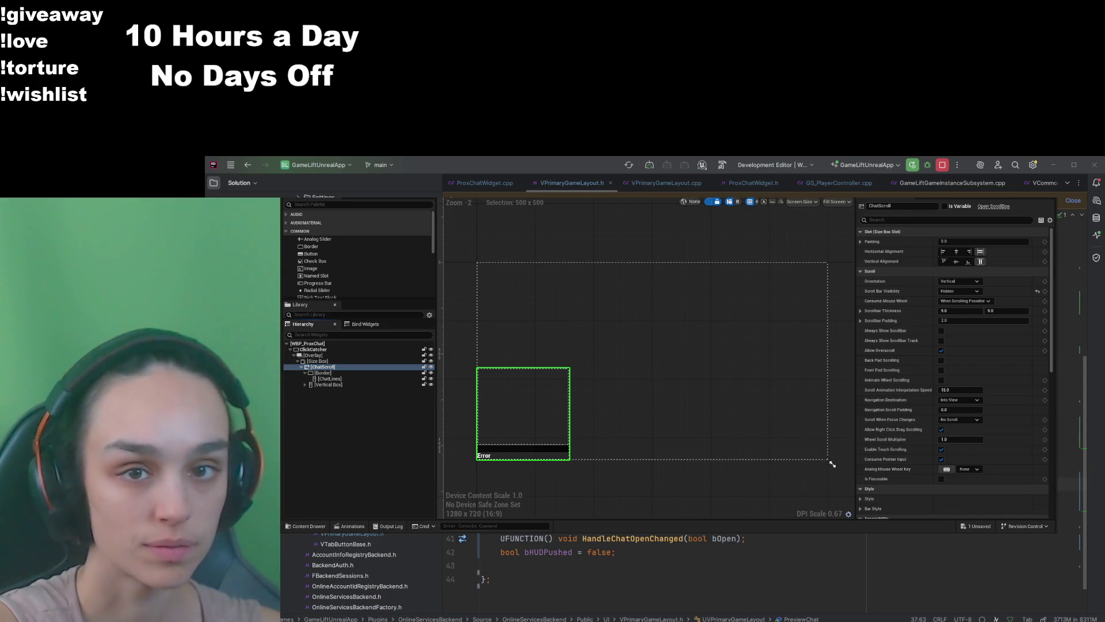
# Step: Switch back to the level editor to launch the game
pyautogui.hotkey('alt', 'Tab')
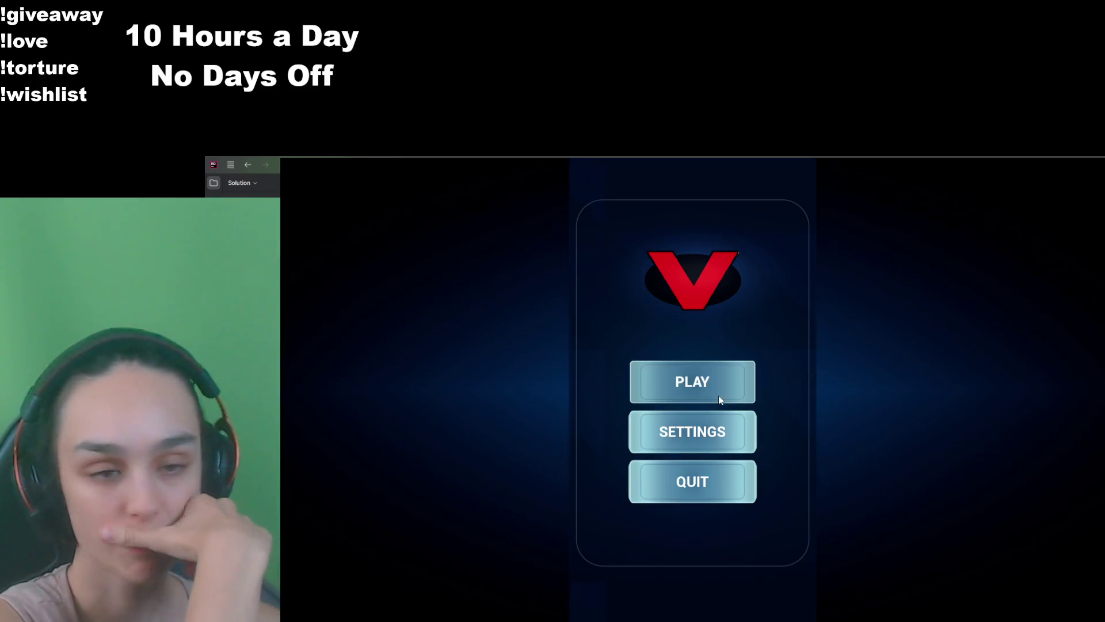
pyautogui.click(720, 391)
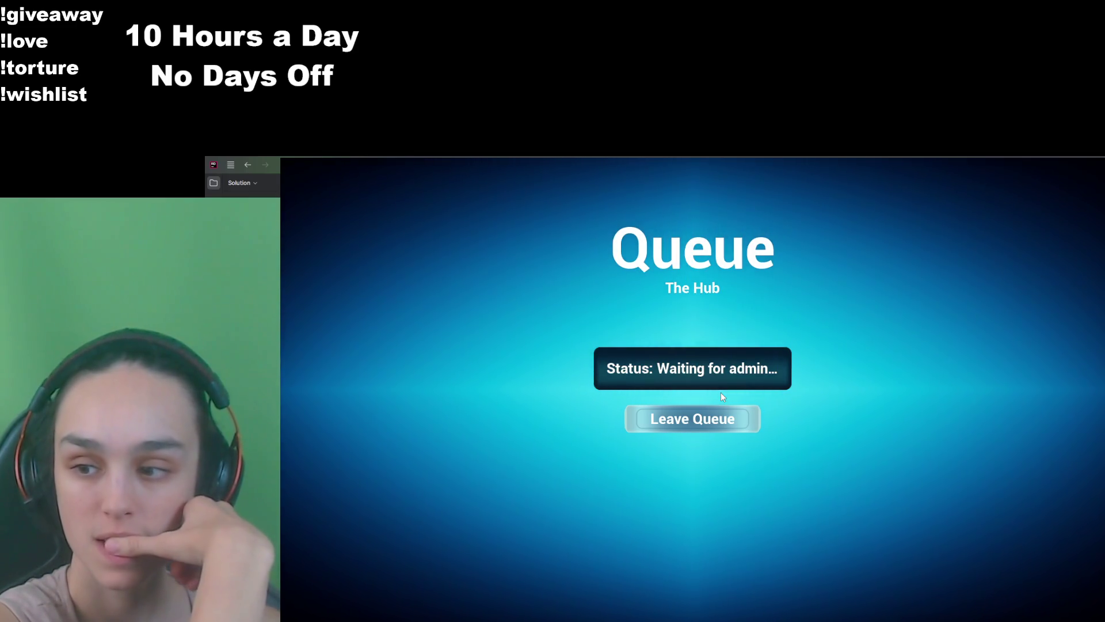
pyautogui.click(713, 418)
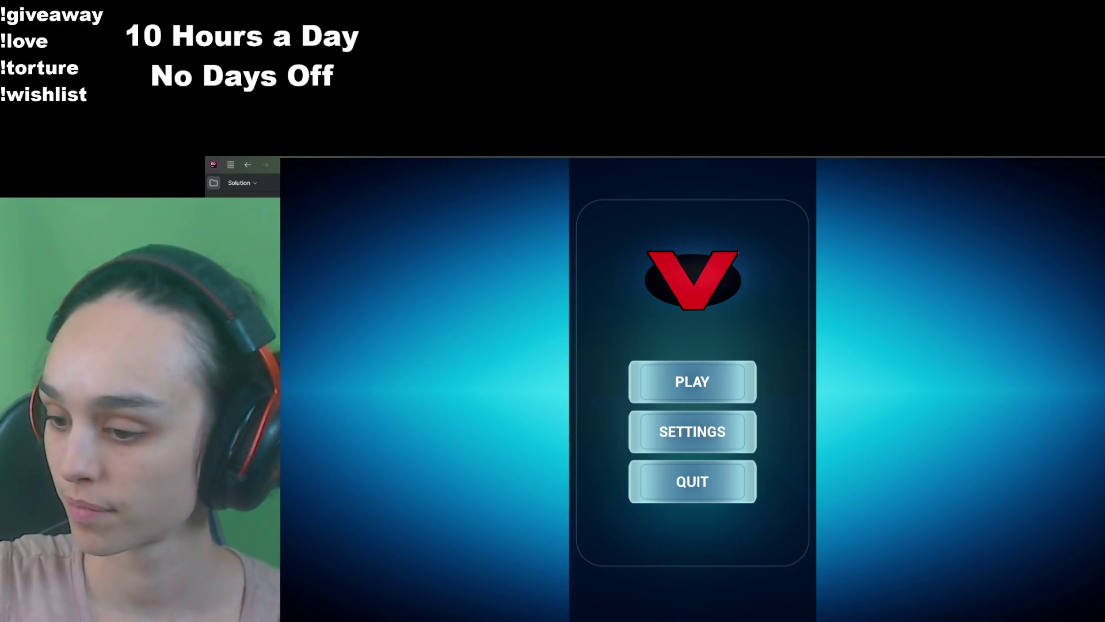
# Step: Join and leave the queue several times, then QUIT the game back to the editor
pyautogui.click(735, 370)
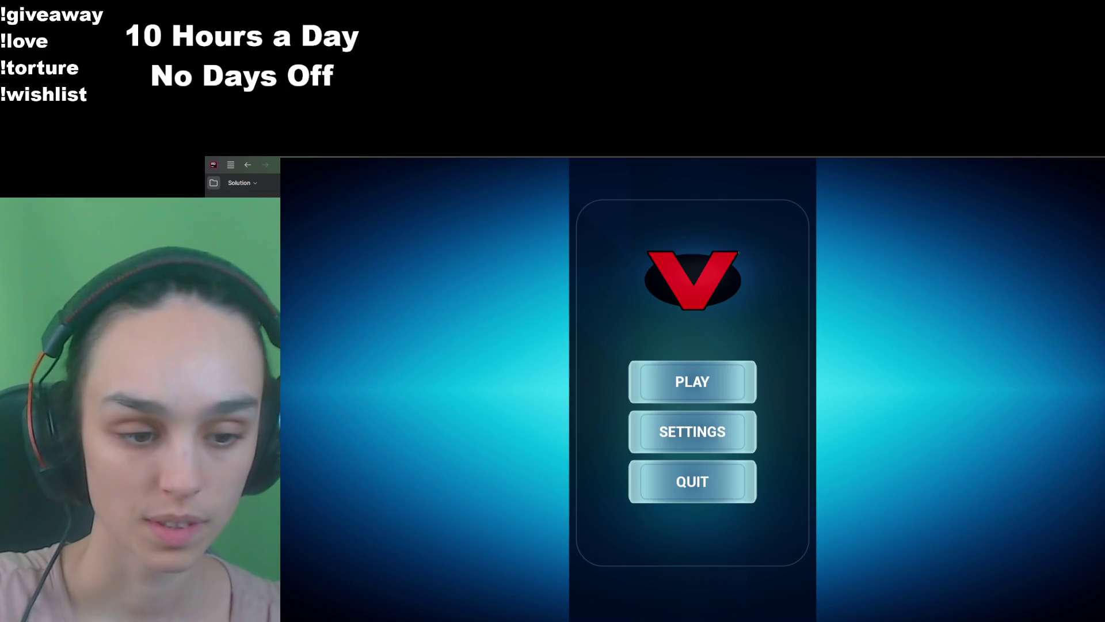
pyautogui.click(733, 383)
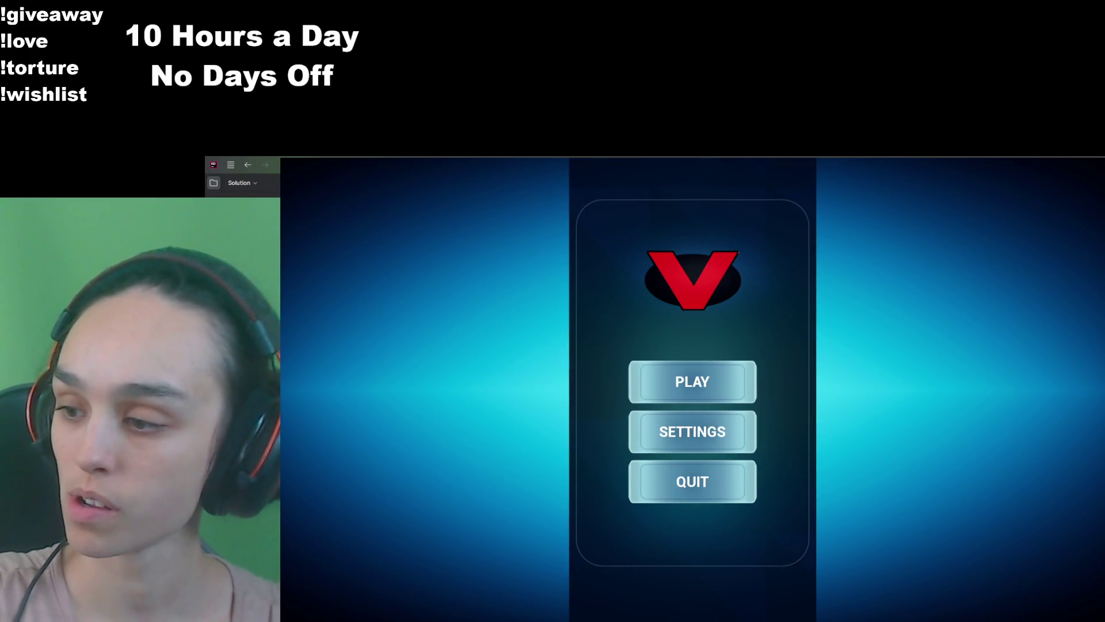
pyautogui.click(645, 396)
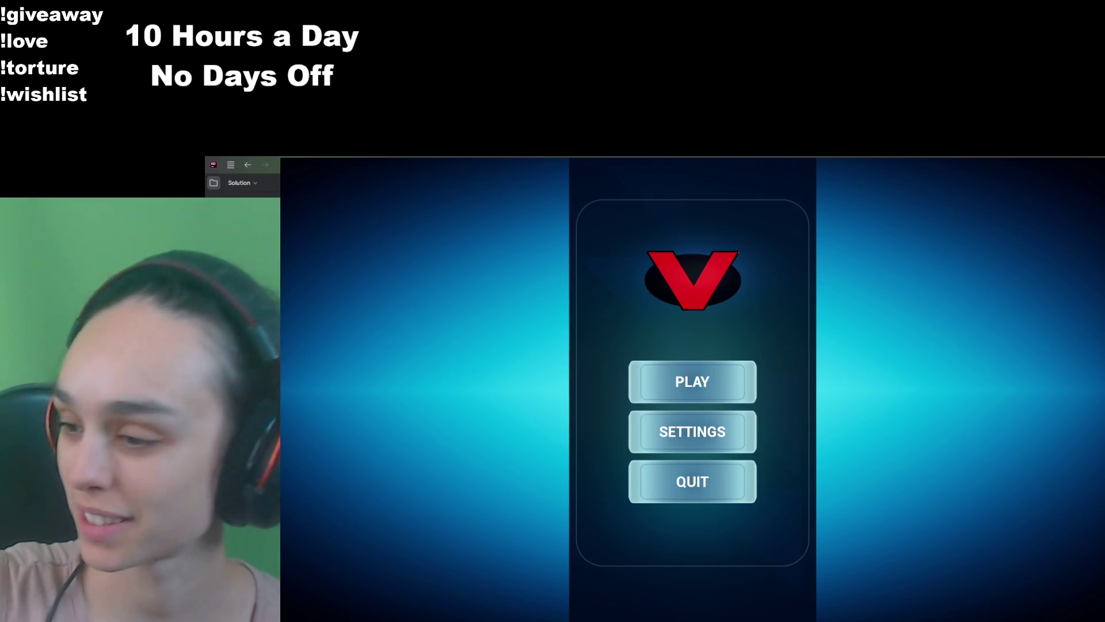
pyautogui.click(662, 377)
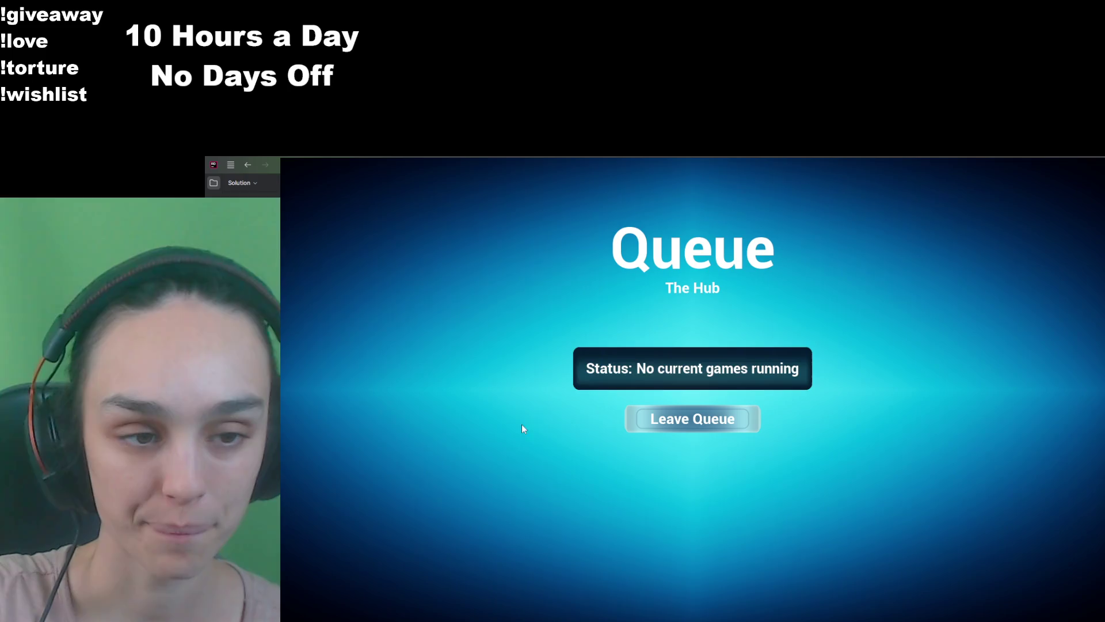
pyautogui.click(643, 423)
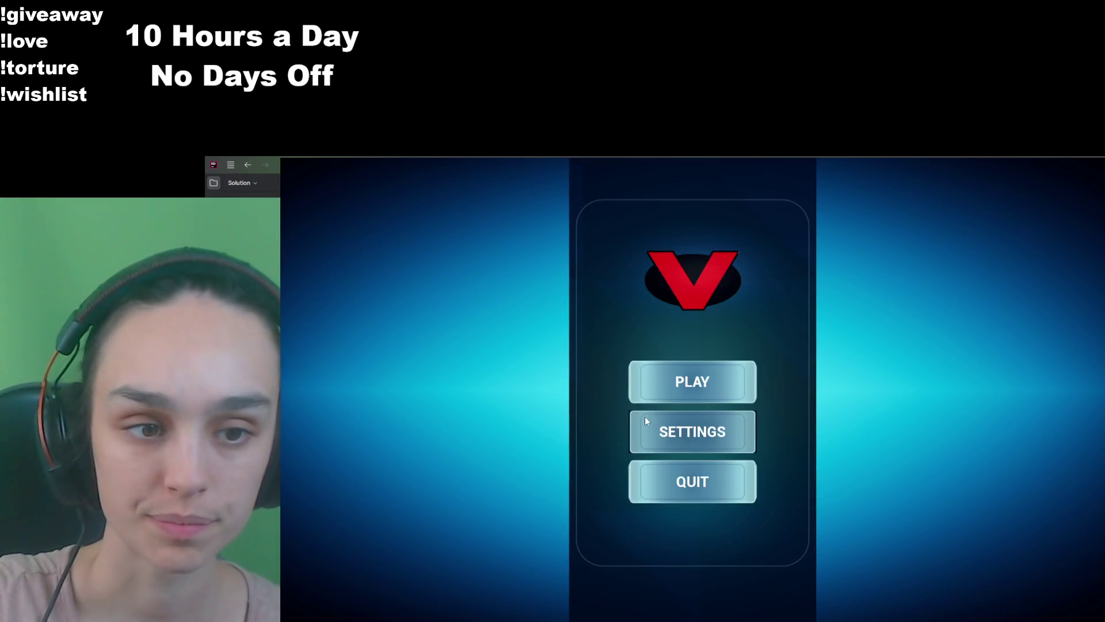
pyautogui.click(665, 387)
pyautogui.click(669, 420)
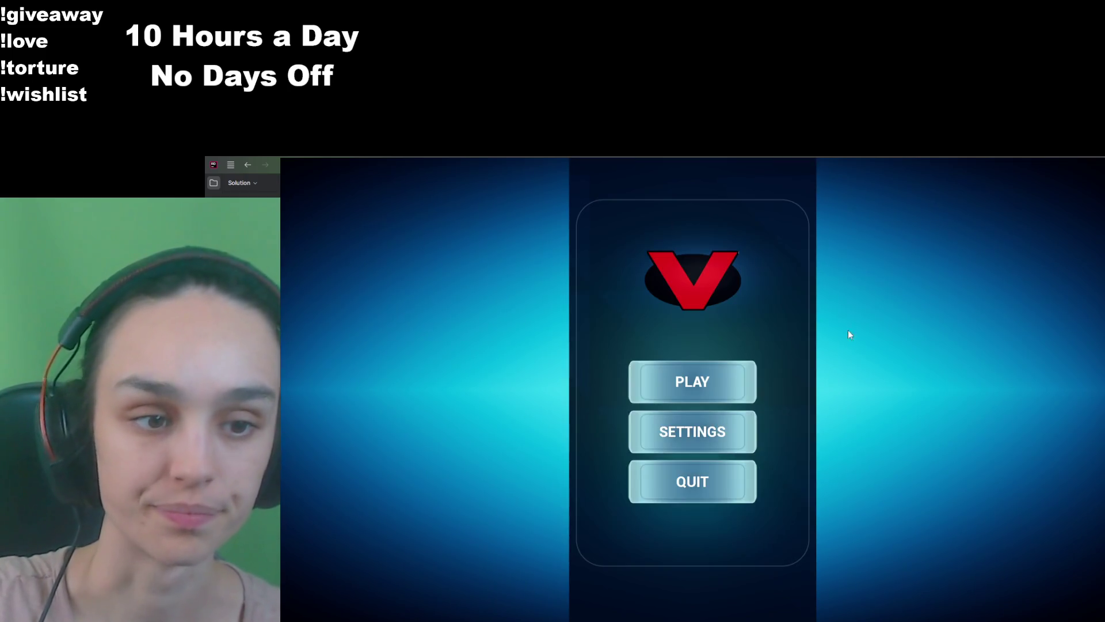
pyautogui.click(692, 482)
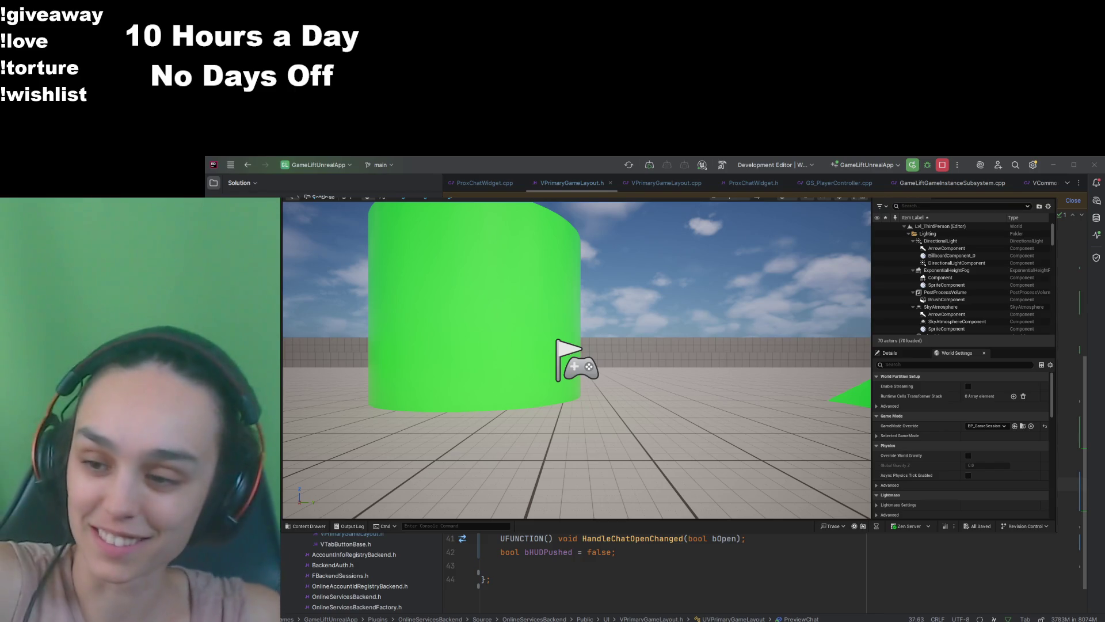
# Step: Launch the game with Alt+P and click PLAY to join the queue
pyautogui.hotkey('alt', 'p')
pyautogui.click(725, 381)
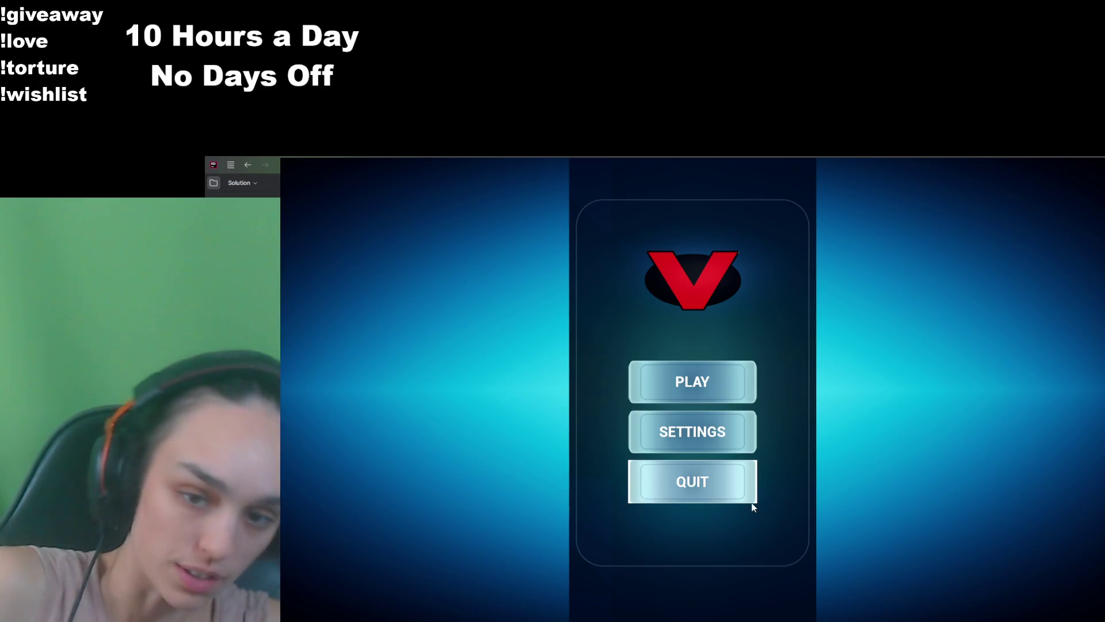
# Step: Close the game with Escape and switch from the editor to the VPrimaryGameLayout.h code
pyautogui.press('Escape')
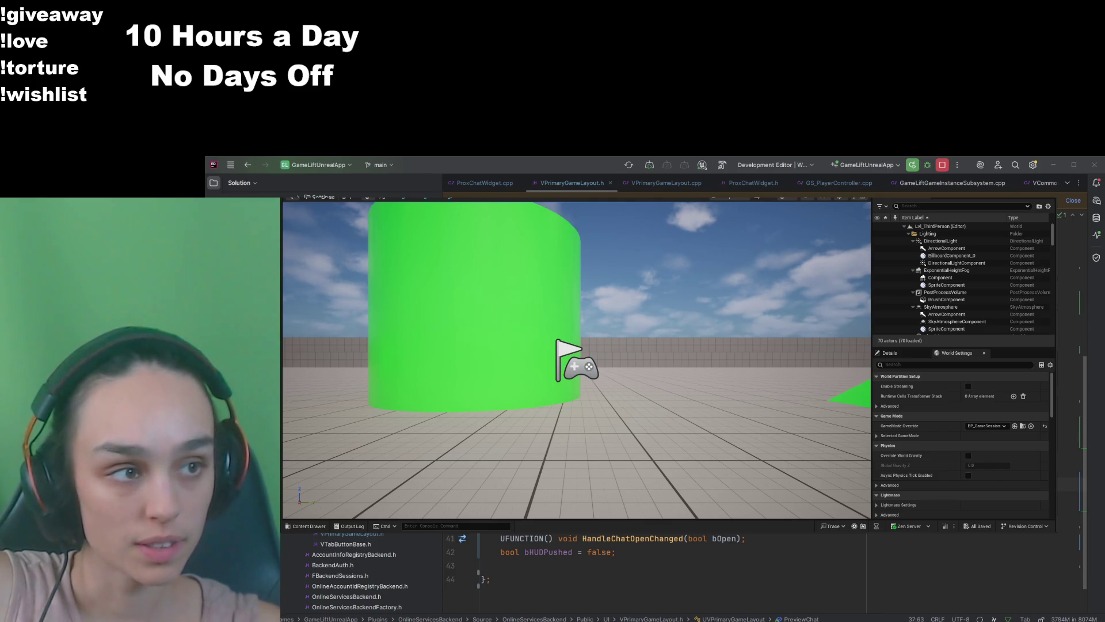
pyautogui.hotkey('alt', 'Tab')
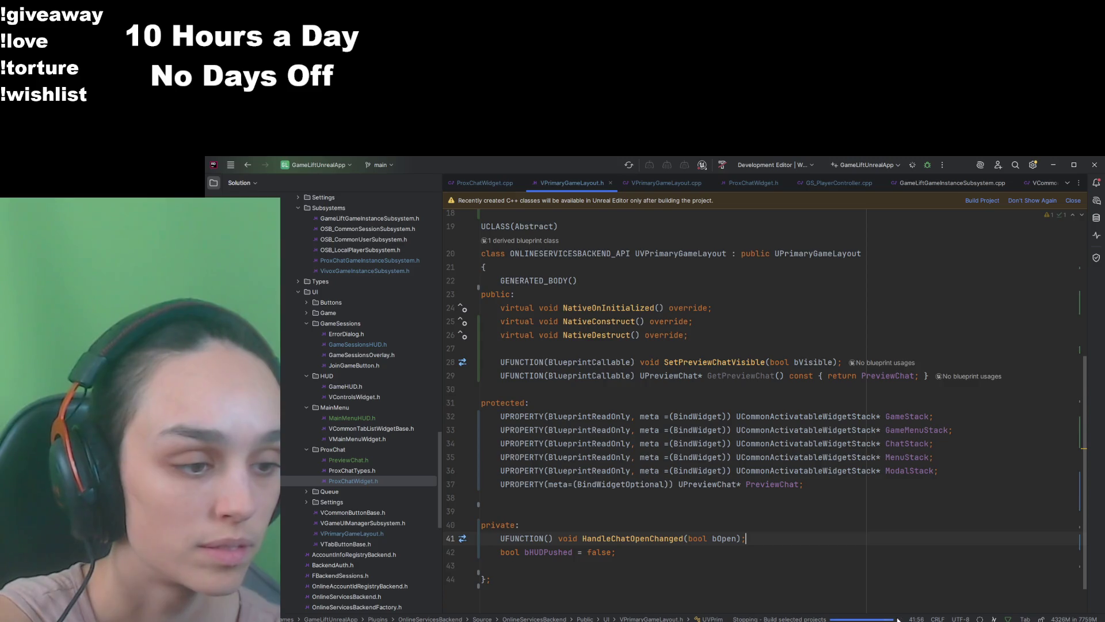
# Step: Return to editing VPrimaryGameLayout.h at the GENERATED_BODY() line
pyautogui.click(767, 280)
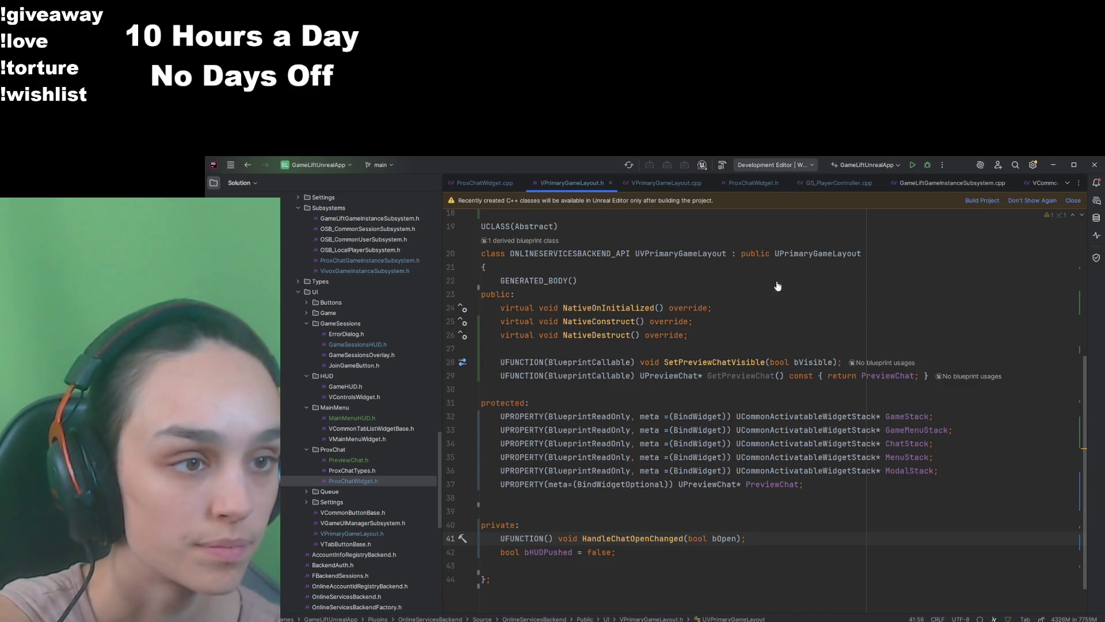